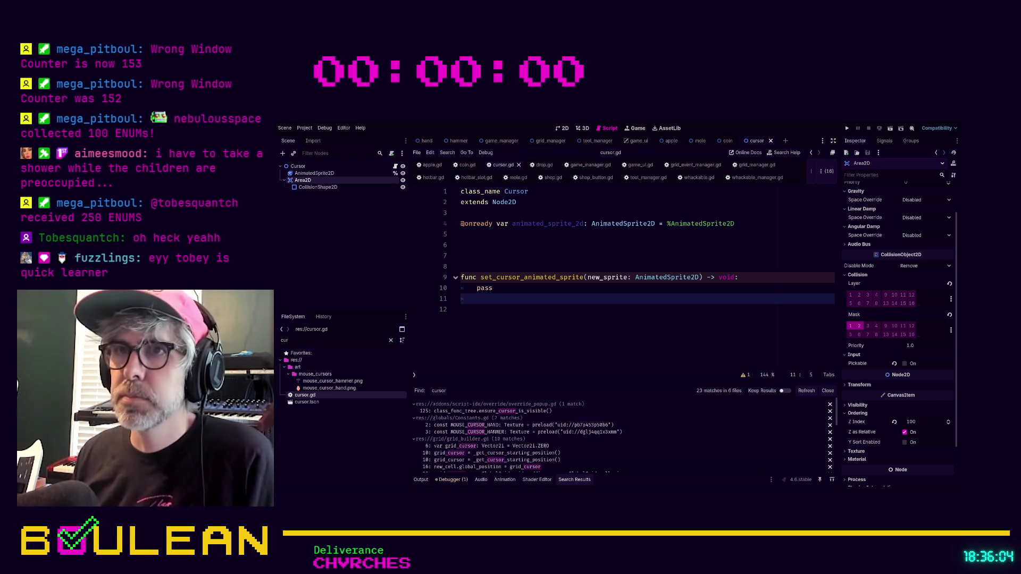
Step: Enlarge the search results panel and collapse the override_popup.gd and grid_builder.gd result groups
{"action": "left_click", "coordinate": [611, 317]}
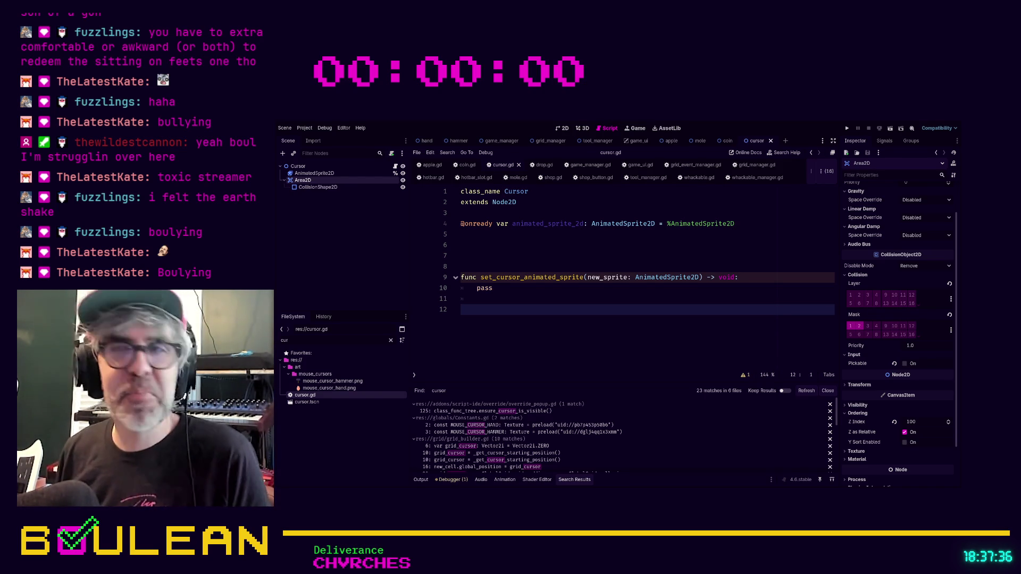
{"action": "left_click", "coordinate": [633, 301]}
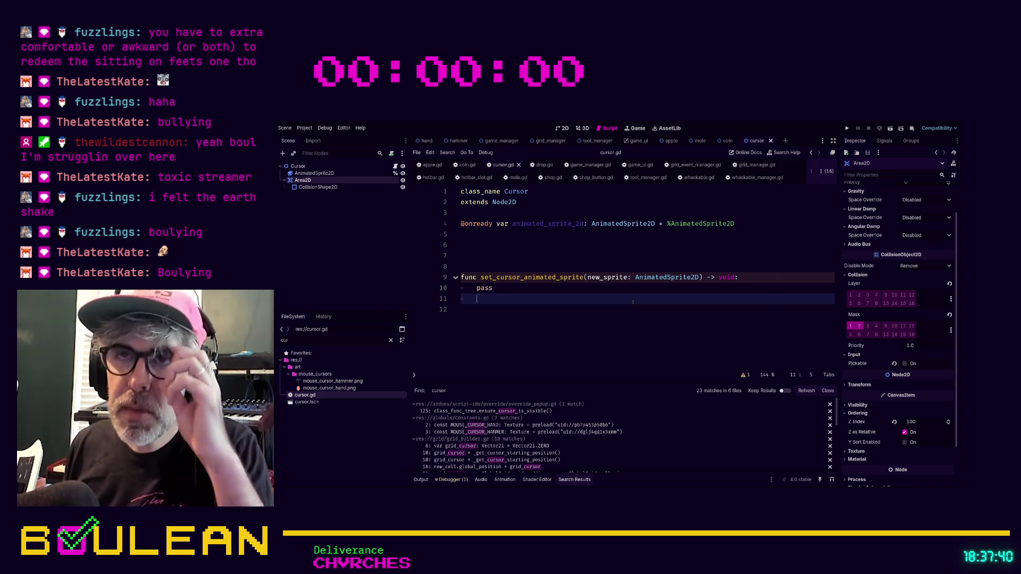
{"action": "left_click", "coordinate": [634, 263]}
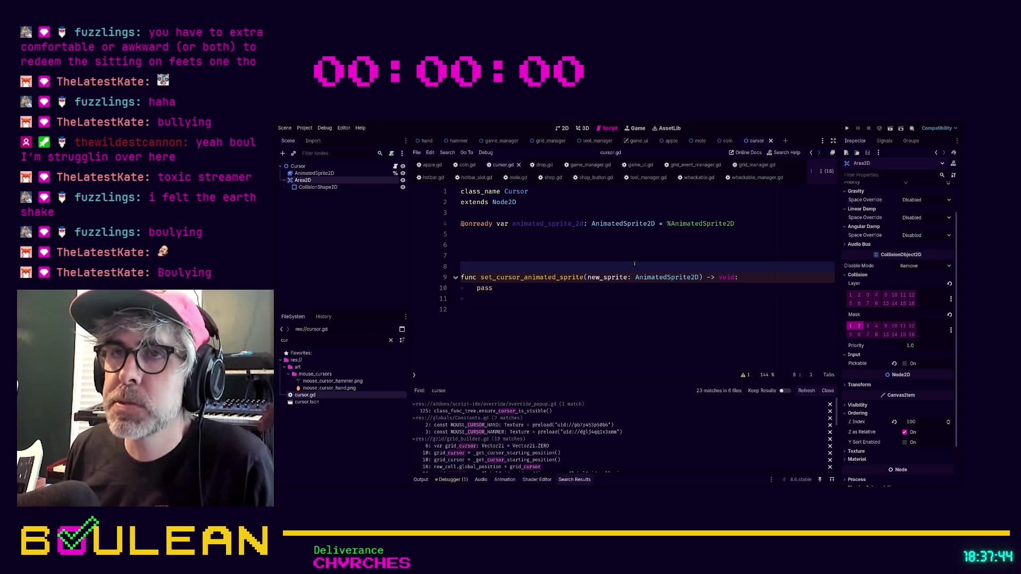
{"action": "left_click_drag", "start_coordinate": [521, 382], "coordinate": [520, 313]}
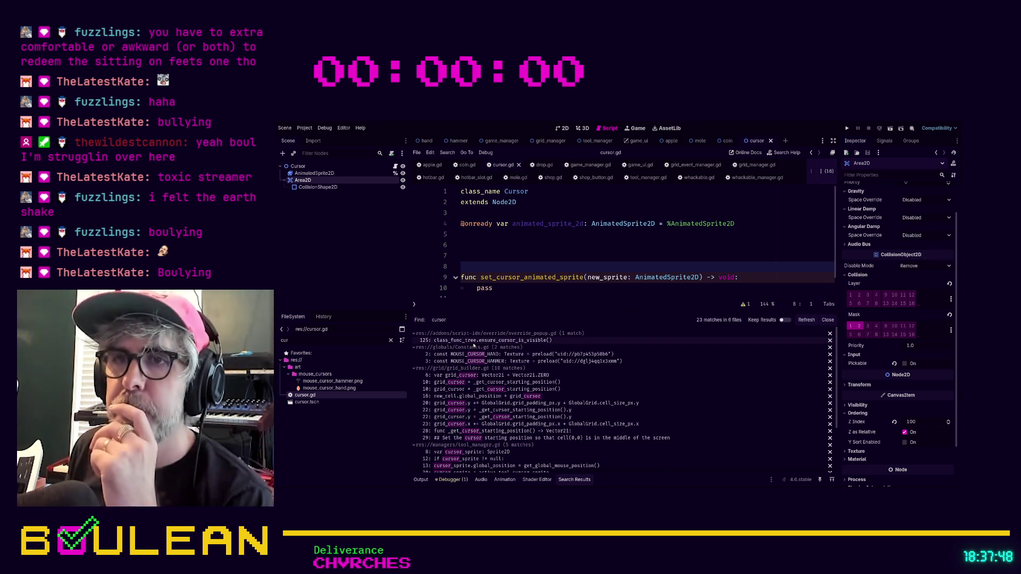
{"action": "left_click", "coordinate": [473, 343]}
{"action": "scroll", "coordinate": [598, 255], "scroll_direction": "up", "scroll_amount": 10}
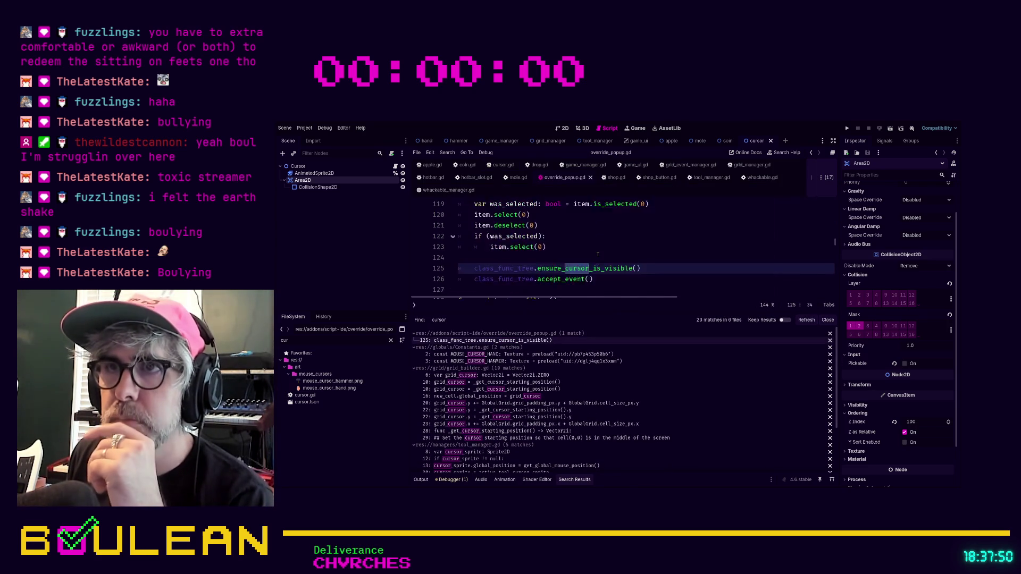
{"action": "scroll", "coordinate": [598, 254], "scroll_direction": "up", "scroll_amount": 18}
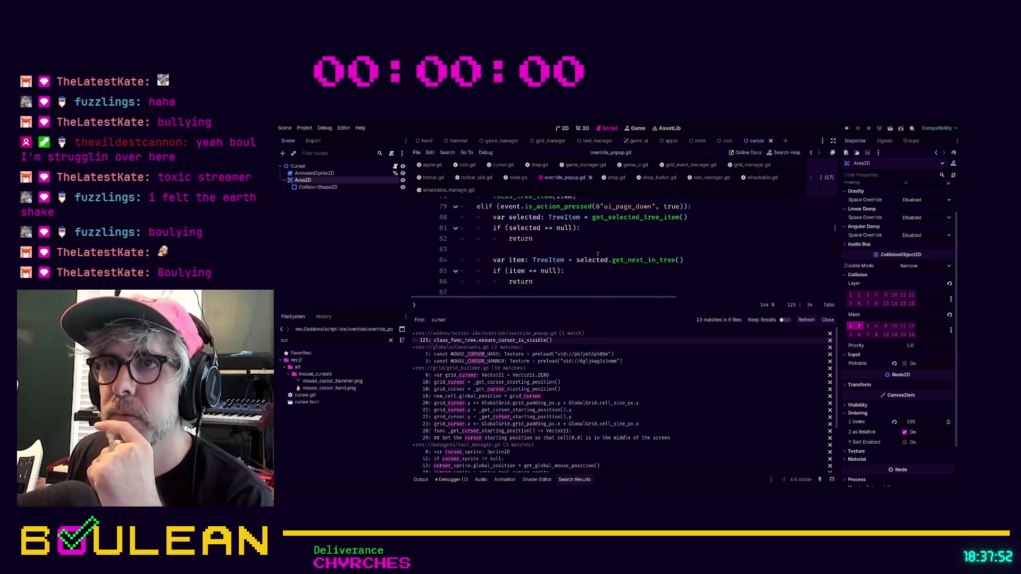
{"action": "scroll", "coordinate": [722, 219], "scroll_direction": "up", "scroll_amount": 10}
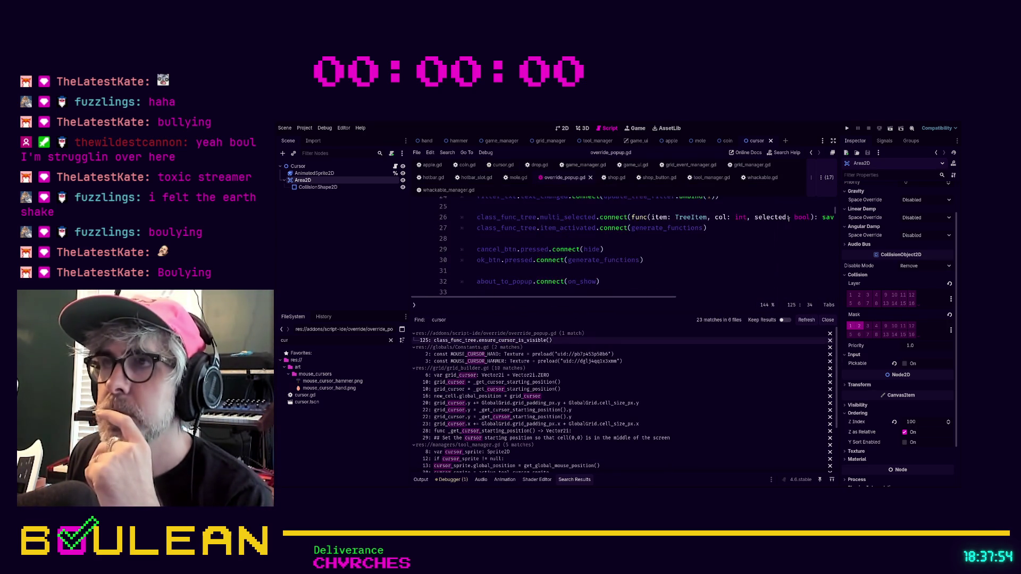
{"action": "scroll", "coordinate": [788, 219], "scroll_direction": "down", "scroll_amount": 1}
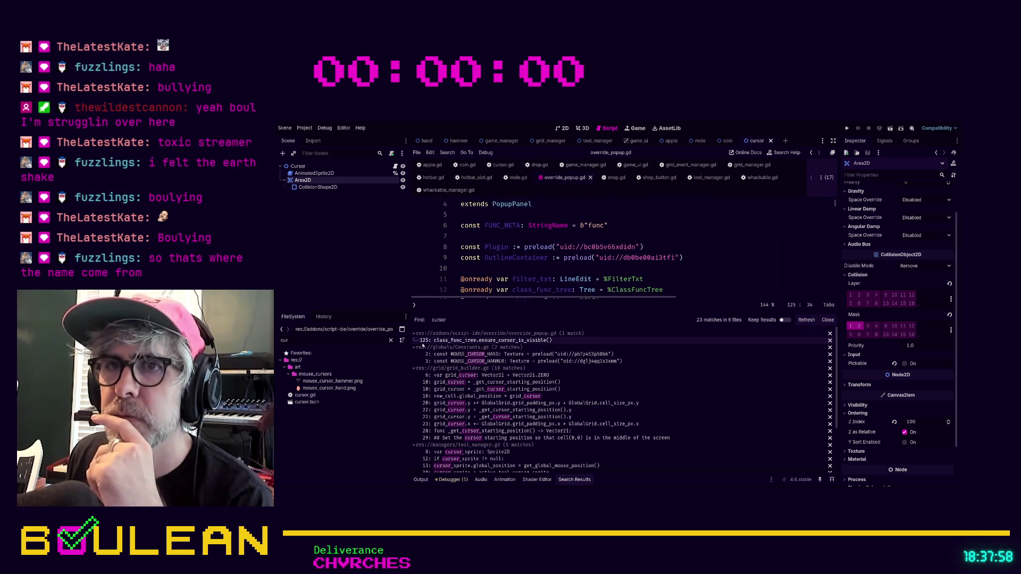
{"action": "left_click", "coordinate": [415, 336]}
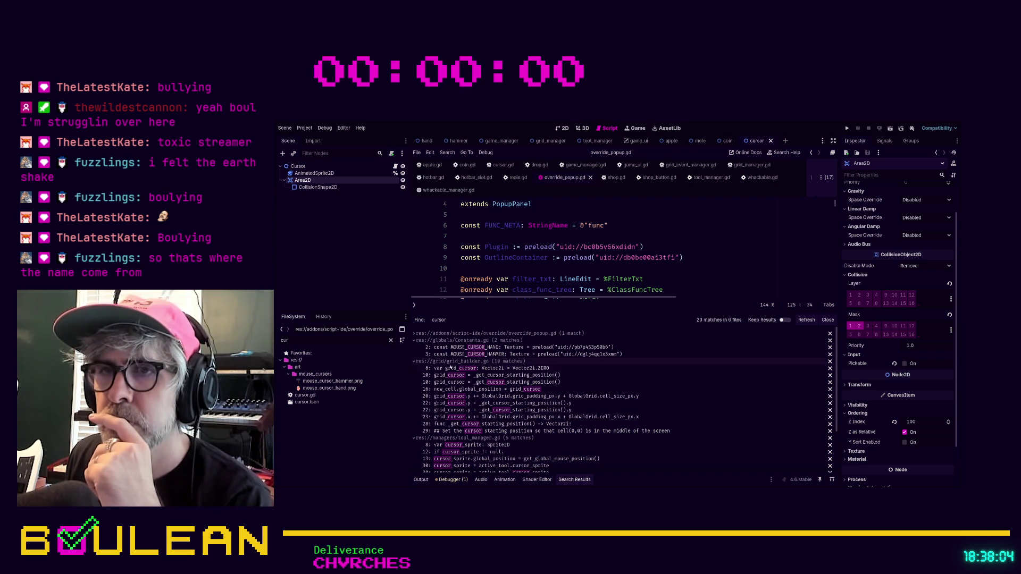
{"action": "left_click", "coordinate": [414, 361]}
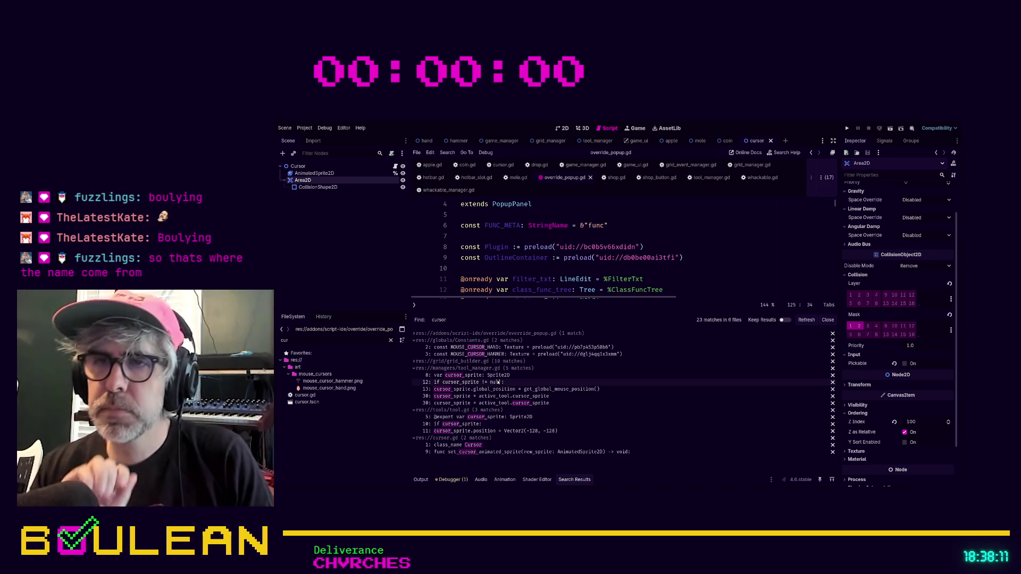
Step: Open tool_manager.gd from the cursor_sprite results and select its _process function, lines 11–13
{"action": "left_click", "coordinate": [483, 375]}
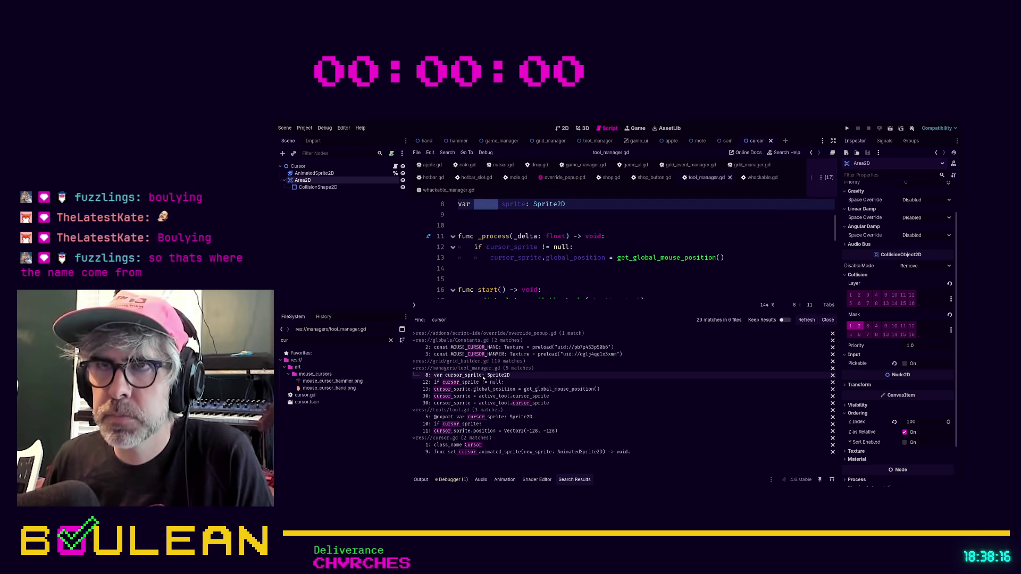
{"action": "left_click", "coordinate": [575, 292]}
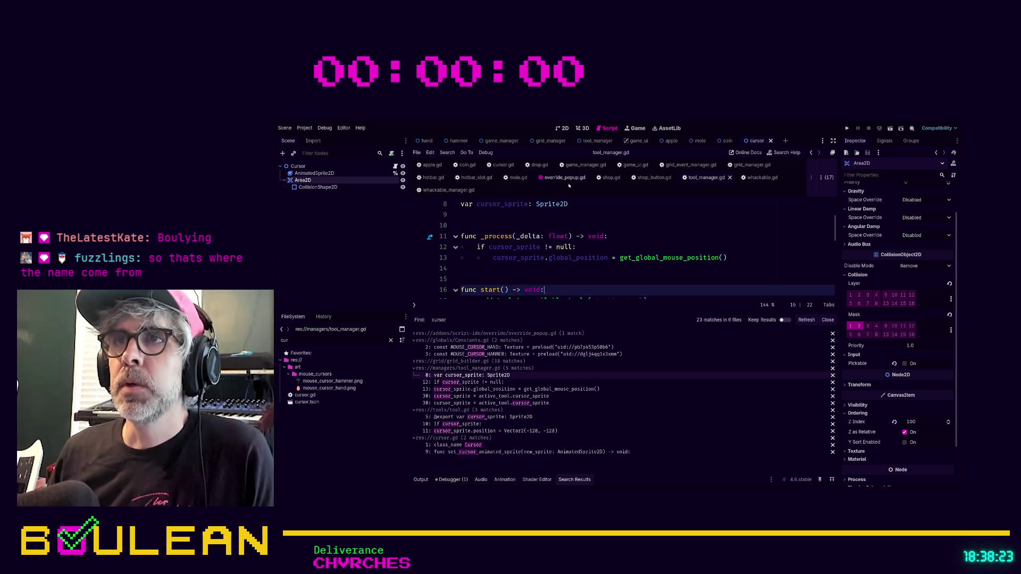
{"action": "left_click", "coordinate": [576, 167]}
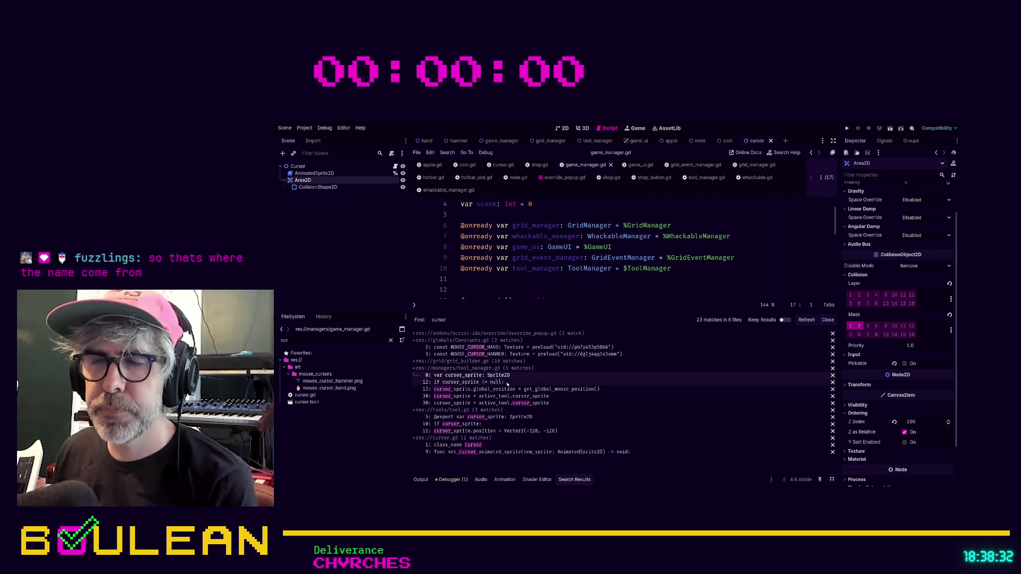
{"action": "left_click", "coordinate": [506, 382]}
{"action": "left_click", "coordinate": [571, 272]}
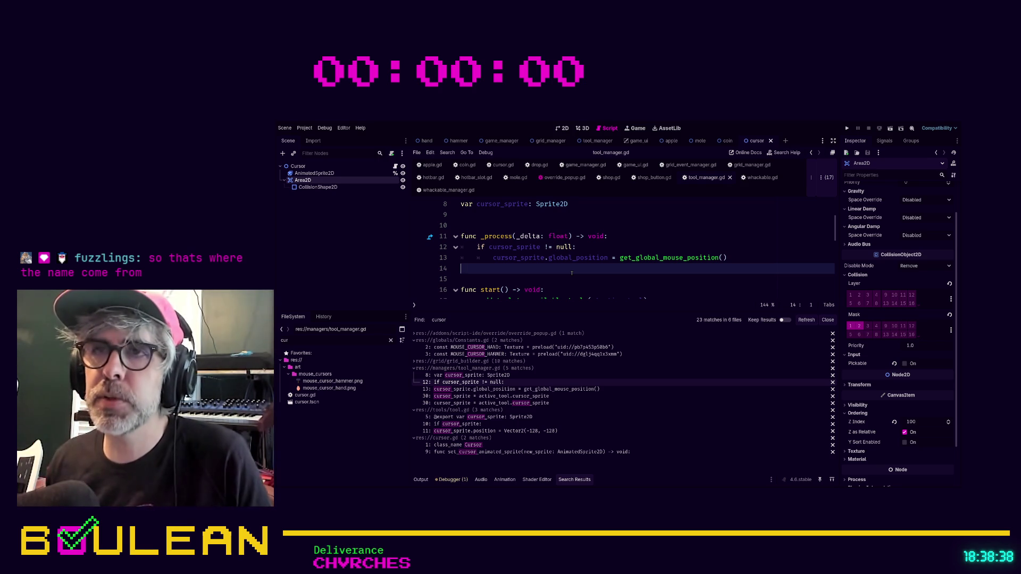
{"action": "mouse_move", "coordinate": [571, 273]}
{"action": "left_mouse_down"}
{"action": "mouse_move", "coordinate": [611, 257]}
{"action": "mouse_move", "coordinate": [461, 237]}
{"action": "left_mouse_up"}
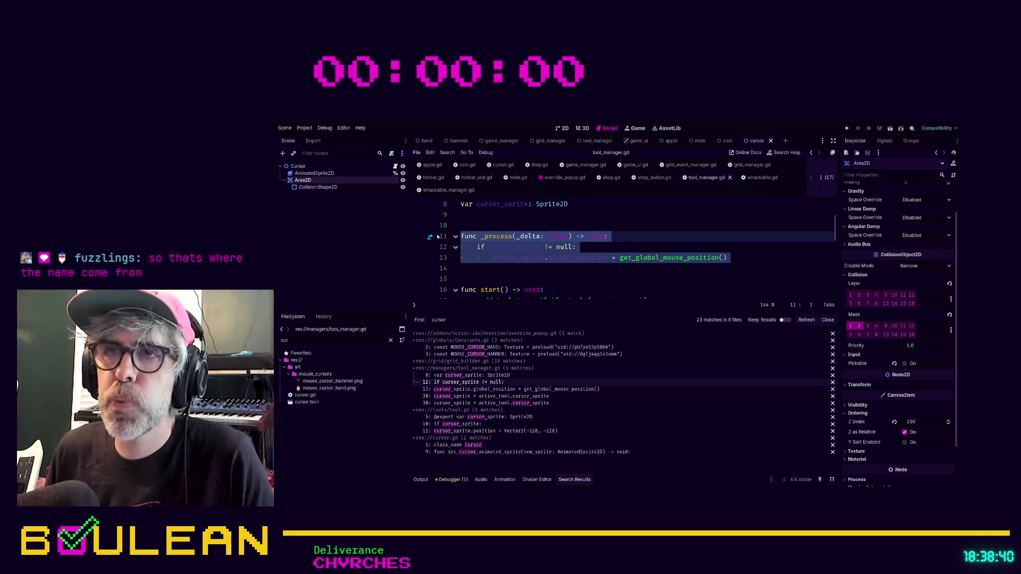
Step: Comment out _process in tool_manager.gd and close the whackable, shop and override_popup script tabs
{"action": "key", "text": "ctrl+k"}
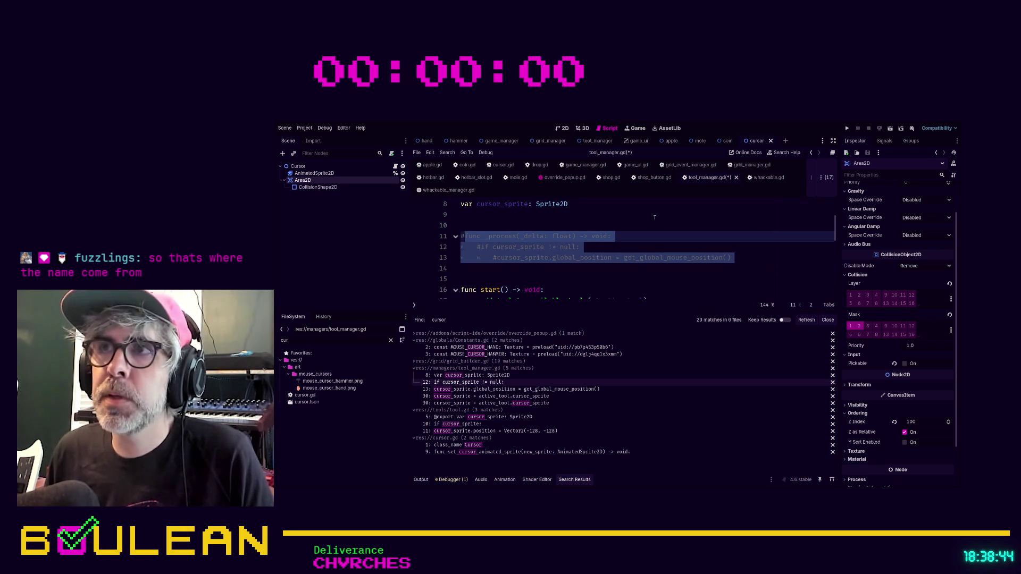
{"action": "left_click", "coordinate": [769, 177]}
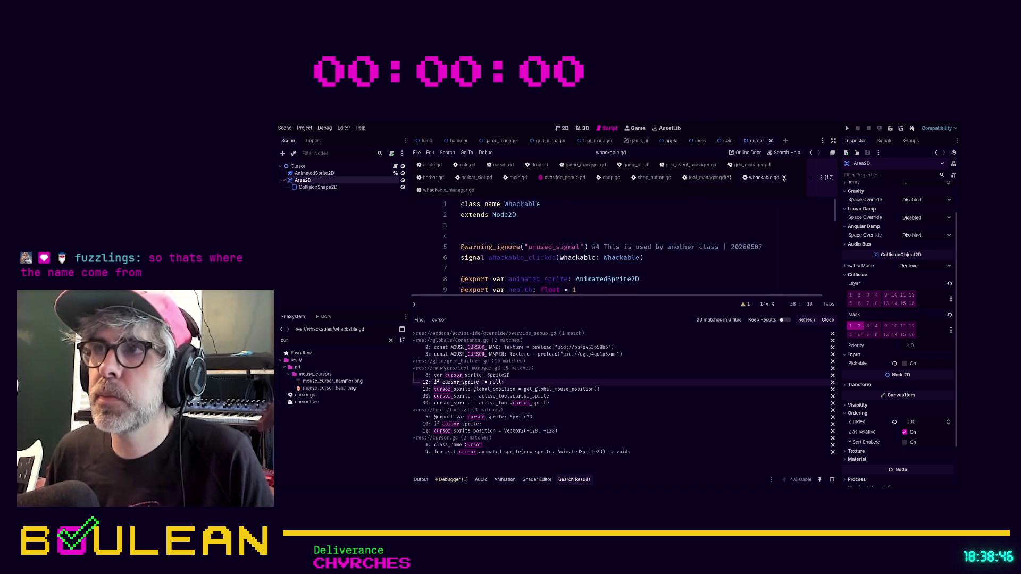
{"action": "left_click", "coordinate": [784, 179]}
{"action": "left_click", "coordinate": [657, 177]}
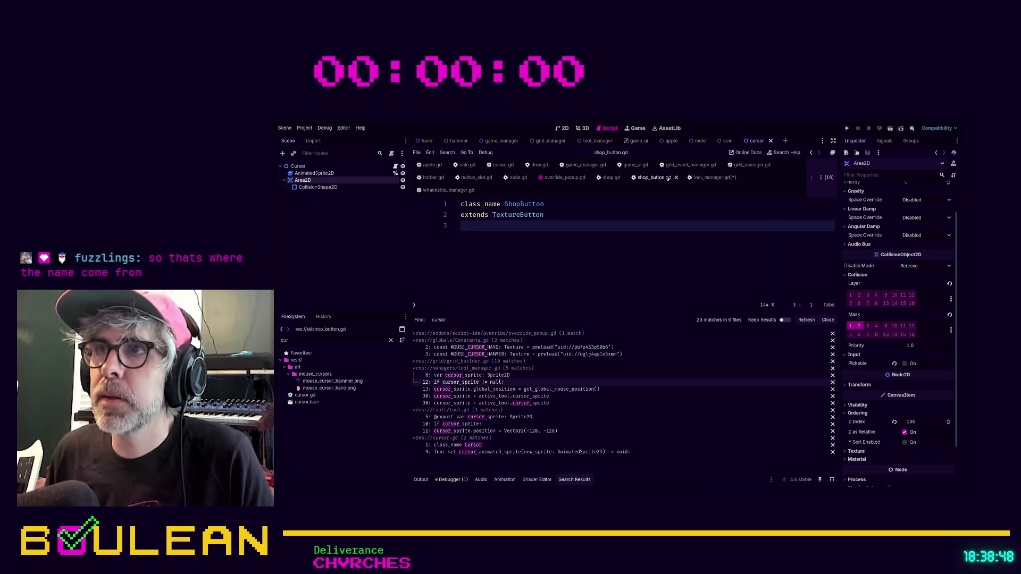
{"action": "left_click", "coordinate": [677, 179]}
{"action": "left_click", "coordinate": [610, 177]}
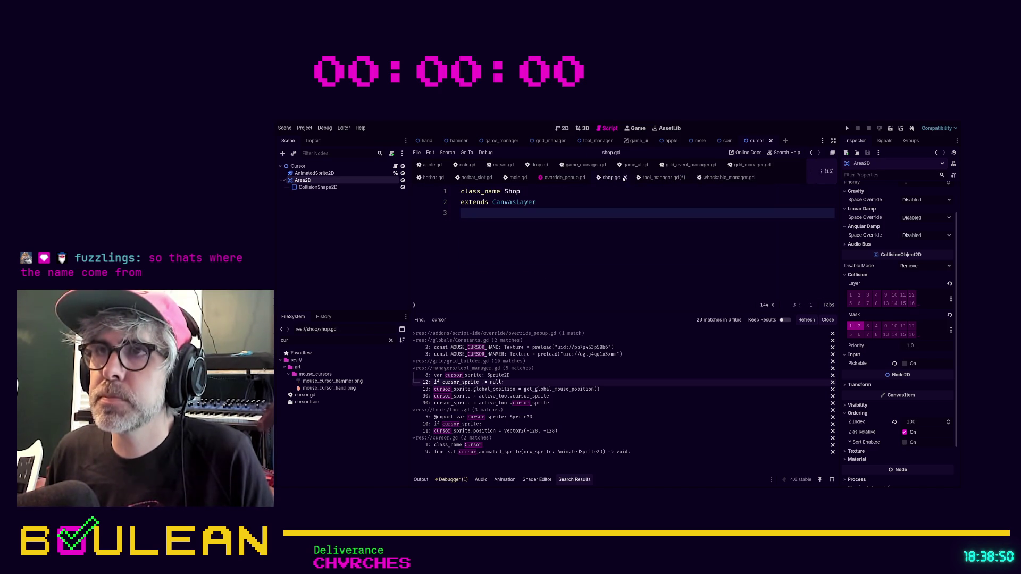
{"action": "left_click", "coordinate": [626, 179]}
{"action": "left_click", "coordinate": [563, 178]}
{"action": "left_click", "coordinate": [591, 178]}
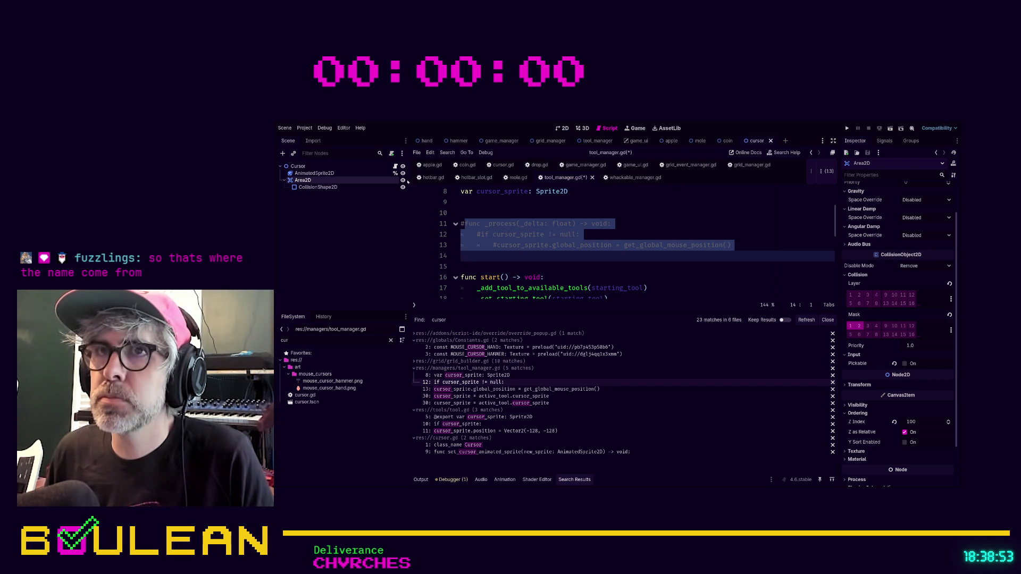
Step: Insert blank lines above the function in cursor.gd for new code
{"action": "left_click", "coordinate": [503, 165]}
{"action": "key", "text": "Up"}
{"action": "key", "text": "Up"}
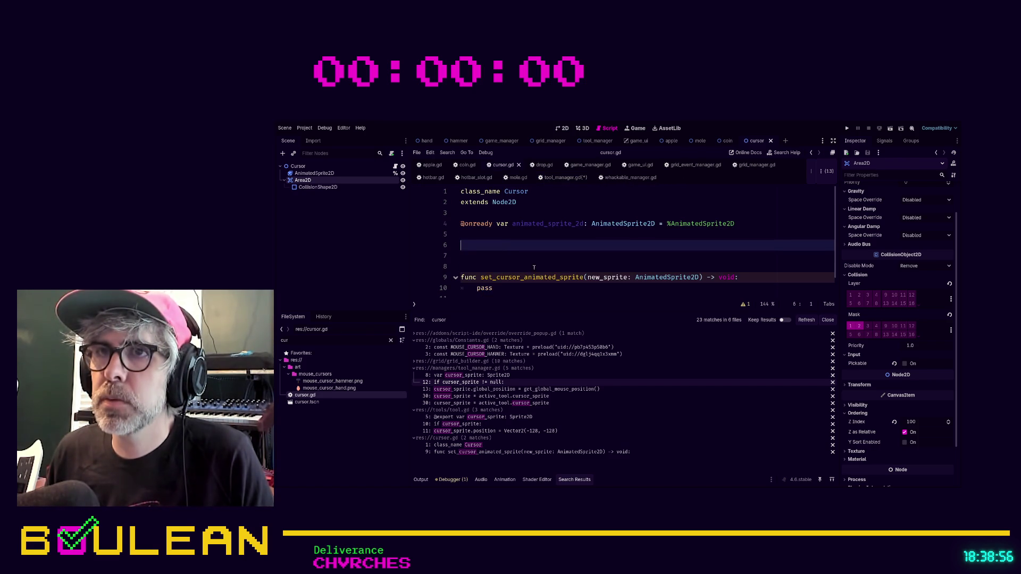
{"action": "key", "text": "Return"}
{"action": "key", "text": "Return"}
{"action": "key", "text": "Up"}
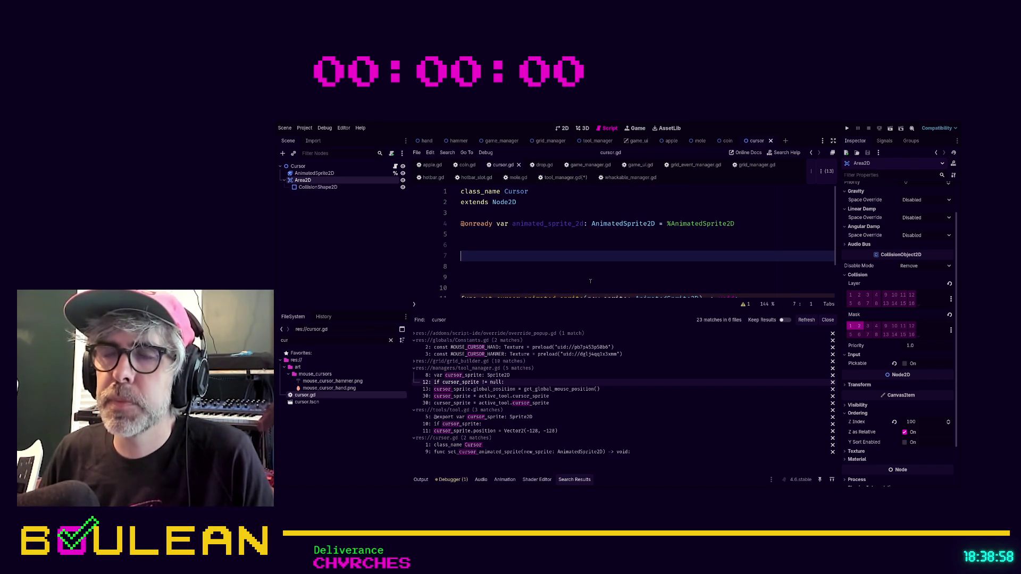
{"action": "key", "text": "Return"}
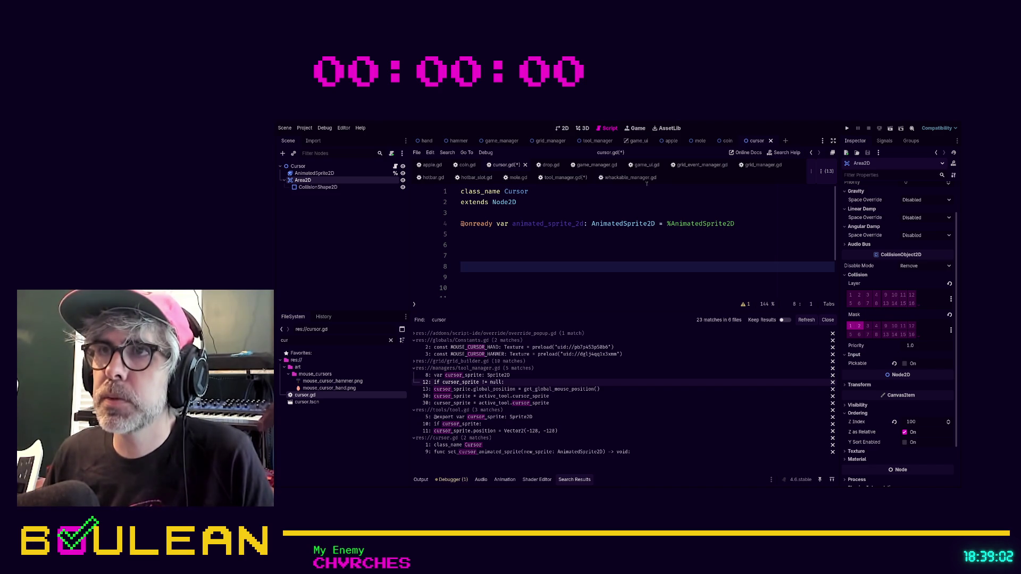
Step: Paste the _process function into cursor.gd and select its commented body lines
{"action": "left_click", "coordinate": [565, 177]}
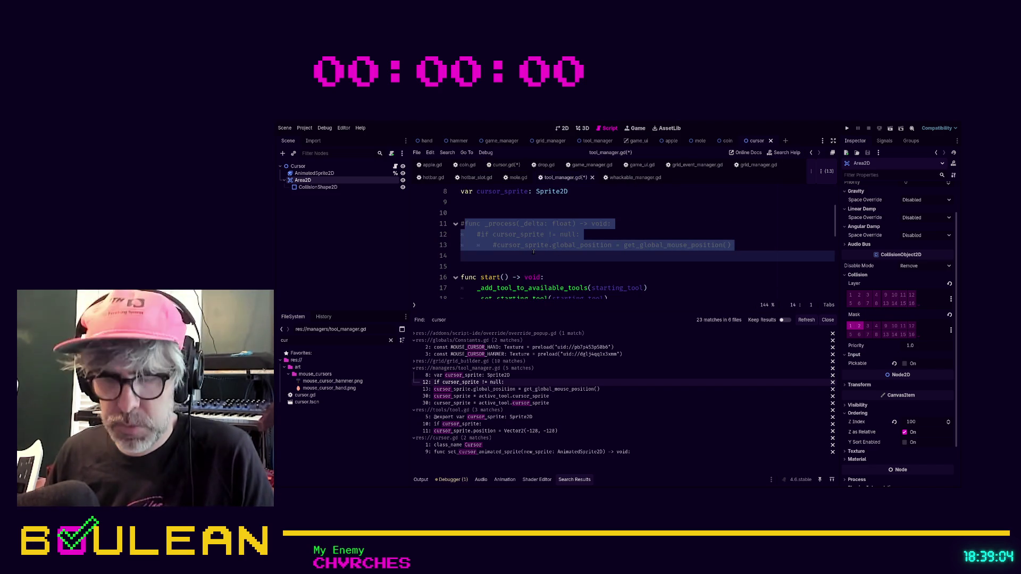
{"action": "left_click", "coordinate": [633, 177]}
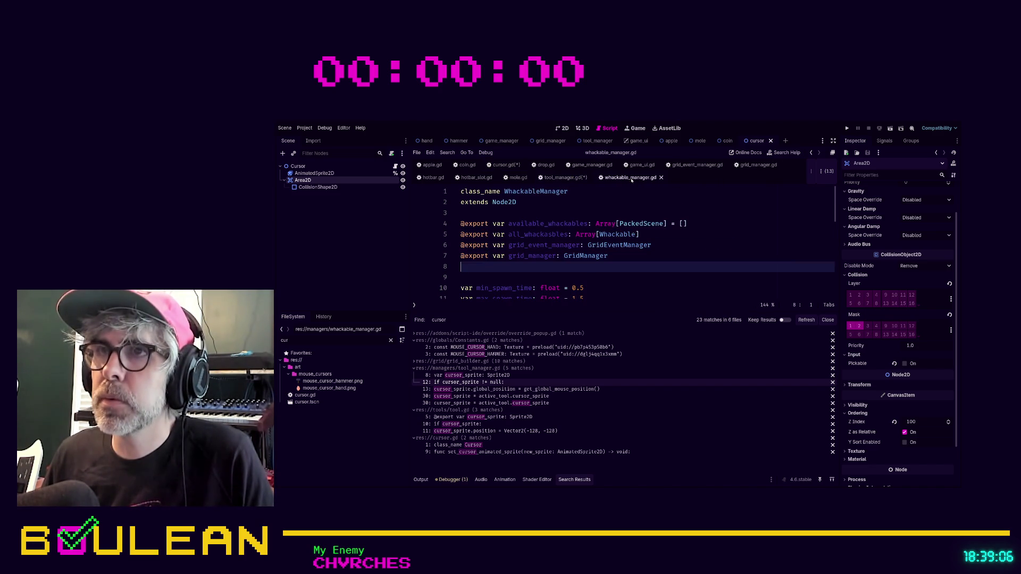
{"action": "left_click", "coordinate": [505, 165]}
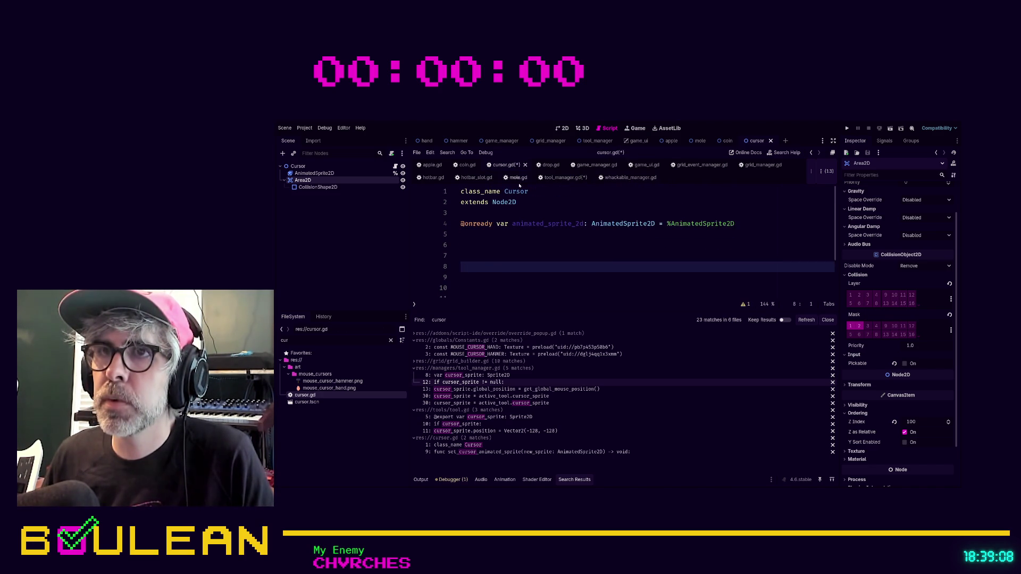
{"action": "left_click", "coordinate": [570, 277]}
{"action": "left_click_drag", "start_coordinate": [497, 277], "coordinate": [454, 255]}
{"action": "left_click", "coordinate": [453, 255]}
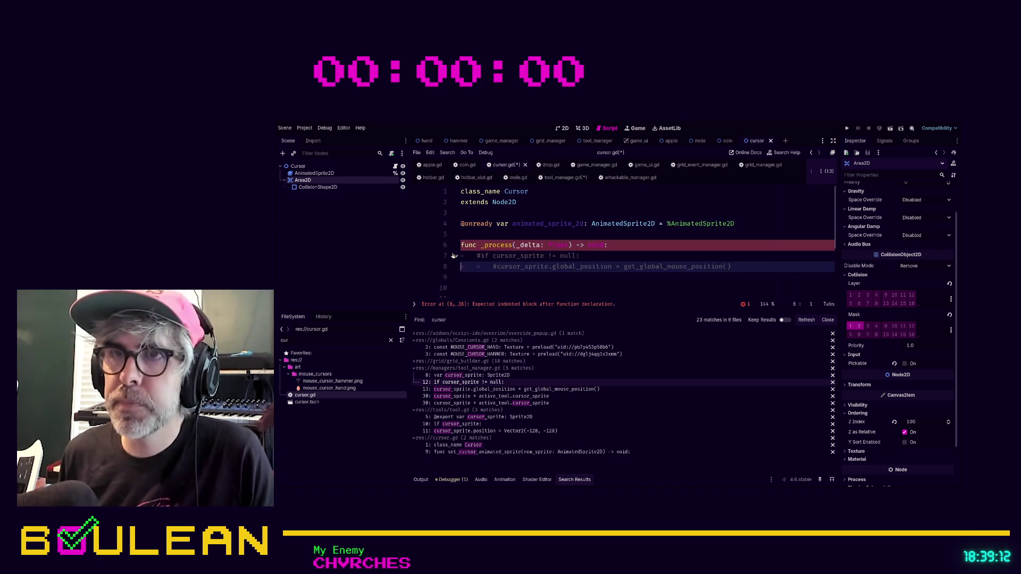
Step: Uncomment the _process body and replace cursor_sprite with animated_sprite_2d in the null check
{"action": "key", "text": "shift+Down"}
{"action": "key", "text": "shift+Down"}
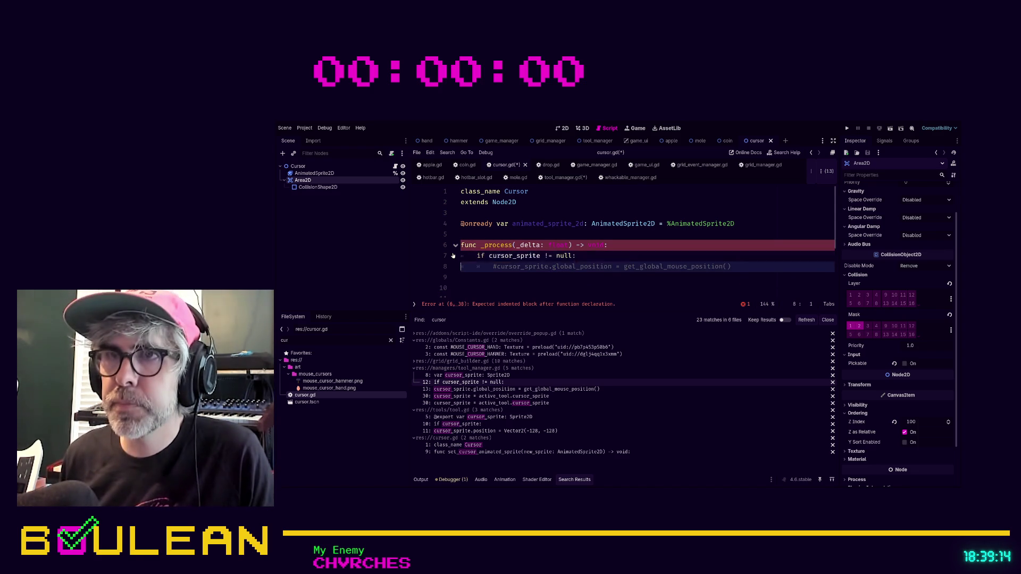
{"action": "key", "text": "ctrl+k"}
{"action": "left_click", "coordinate": [581, 256]}
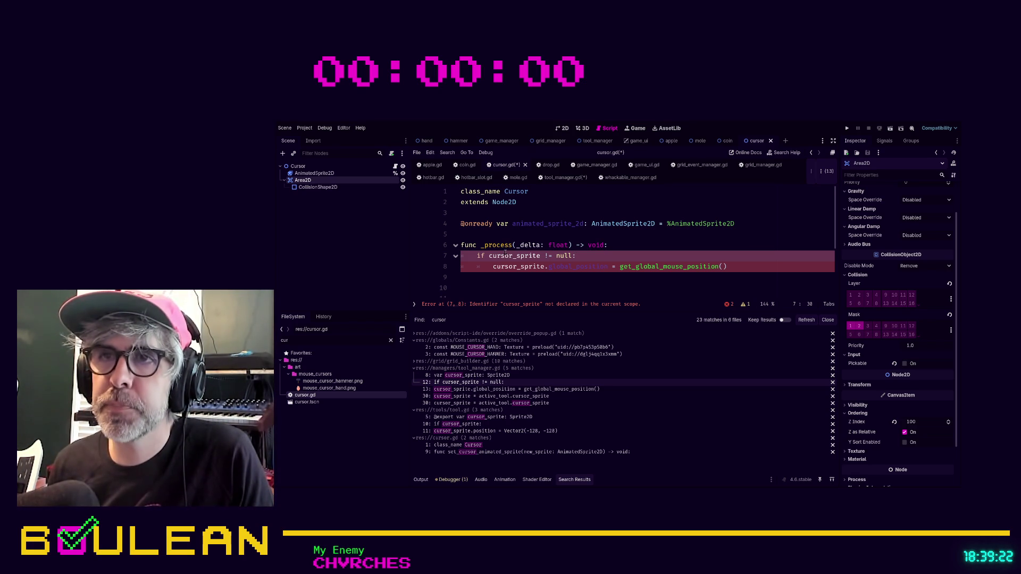
{"action": "double_click", "coordinate": [505, 256]}
{"action": "type", "text": "animated_sprite"}
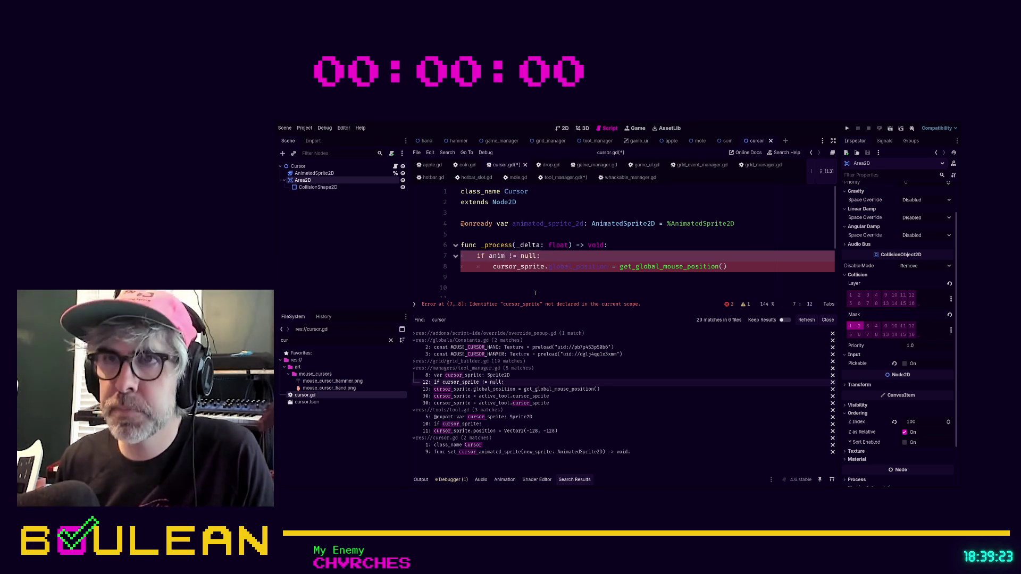
{"action": "type", "text": "_2d"}
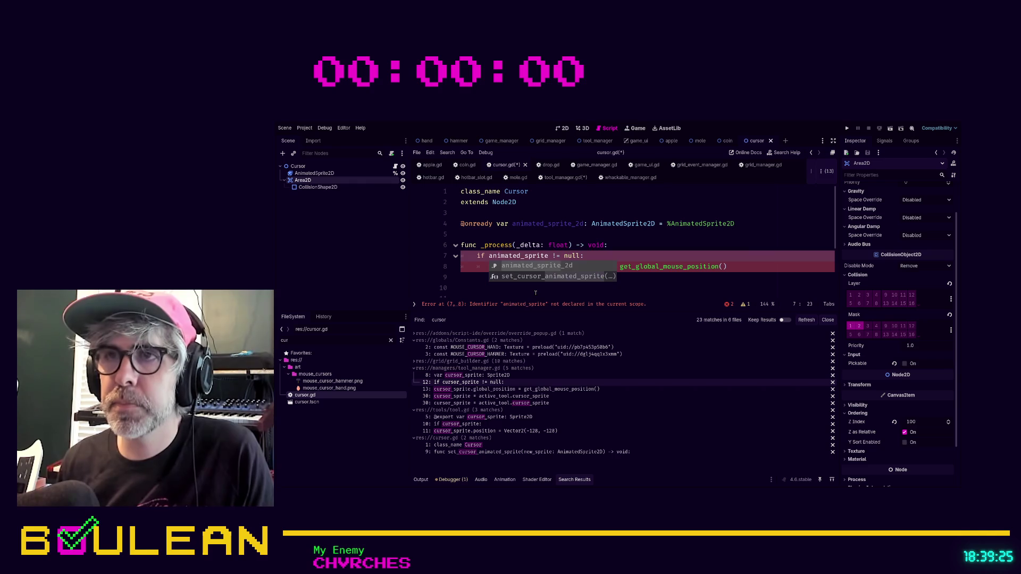
{"action": "left_click", "coordinate": [536, 277]}
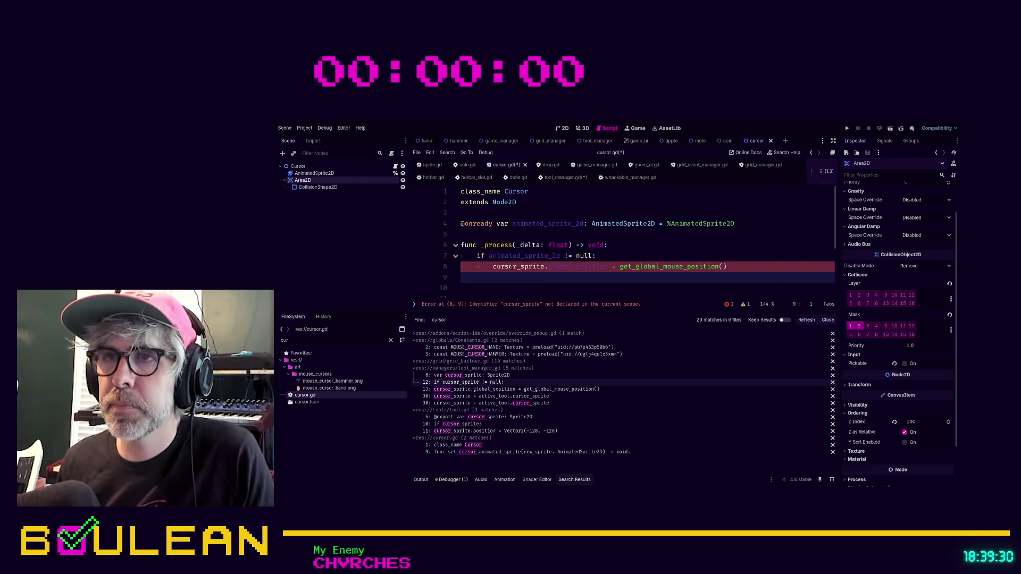
Step: Change line 8 to set self.global_position to the mouse position and save cursor.gd
{"action": "double_click", "coordinate": [510, 267]}
{"action": "type", "text": "animated_spri"}
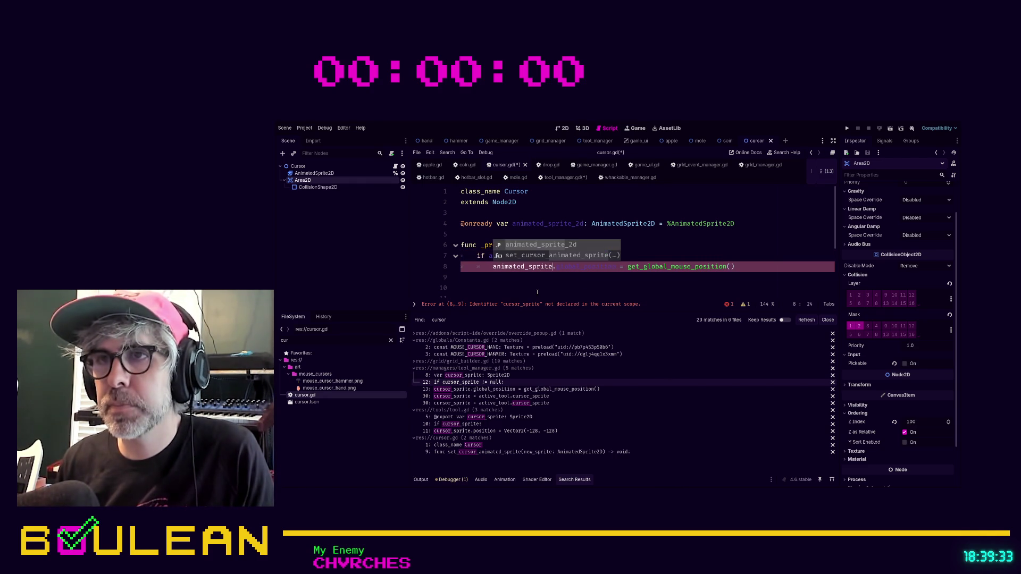
{"action": "key", "text": "Return"}
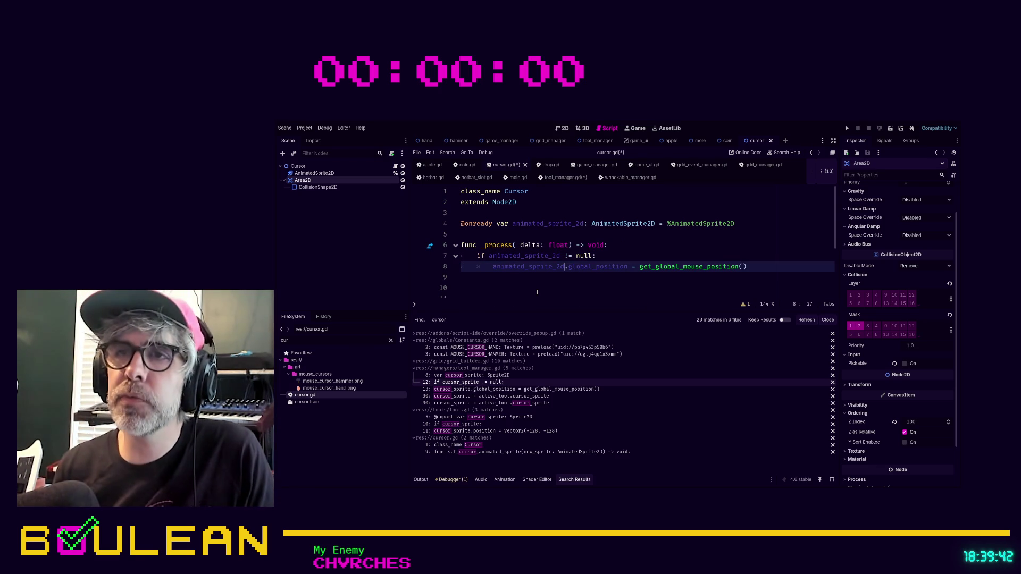
{"action": "key", "text": "ctrl+shift+Left"}
{"action": "type", "text": "self"}
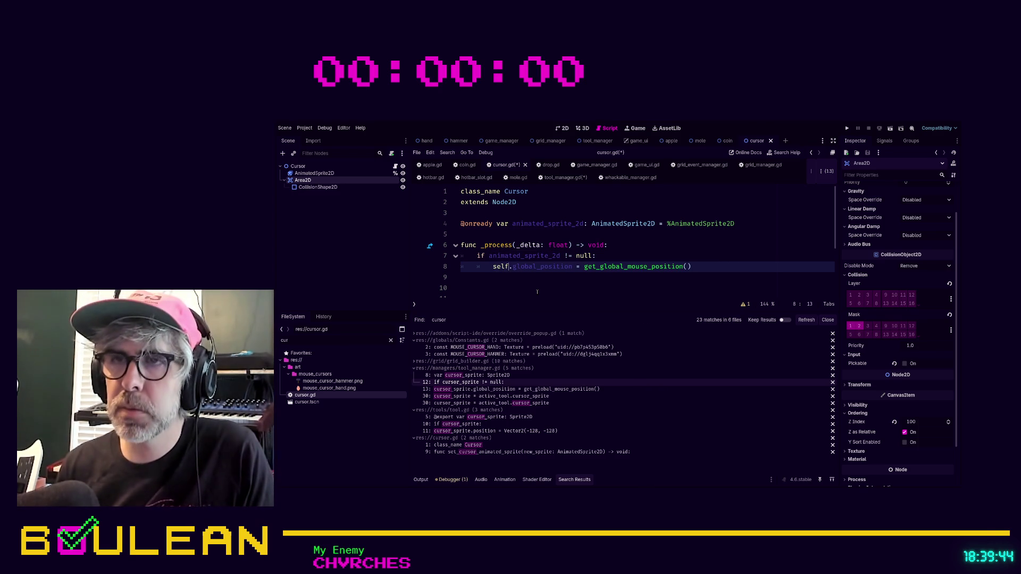
{"action": "left_click", "coordinate": [537, 292]}
{"action": "key", "text": "ctrl+s"}
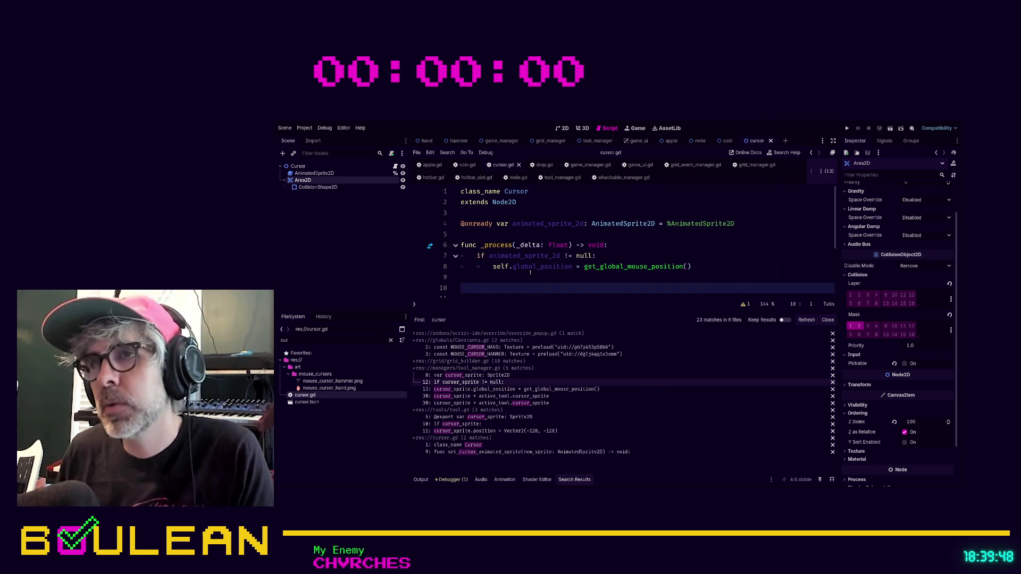
{"action": "key", "text": "Up"}
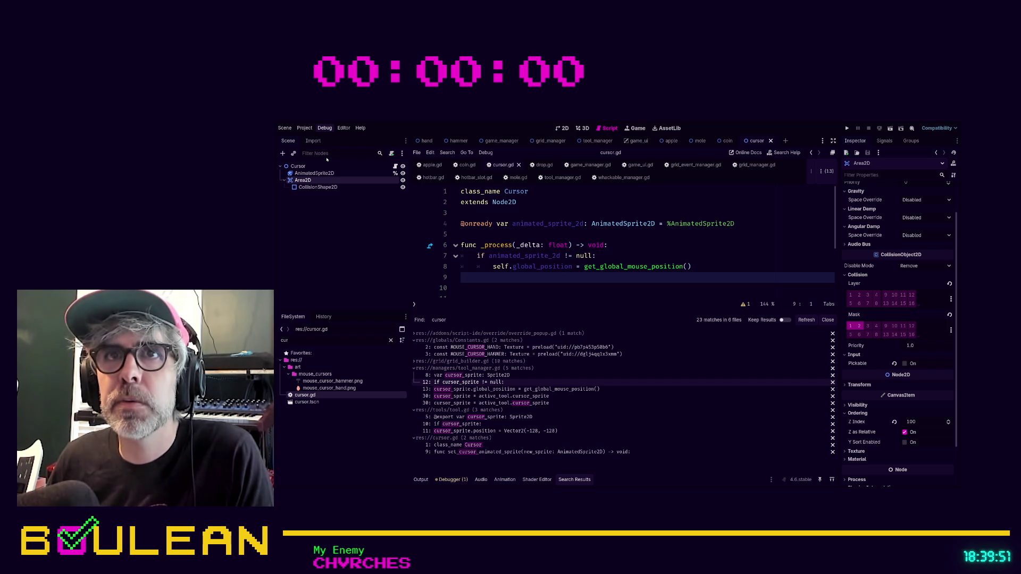
{"action": "key", "text": "ctrl+z"}
Step: Run the game, inspect the cursor_sprite error in tool_manager.gd, rerun, pick hotbar slot five, and stop
{"action": "key", "text": "F5"}
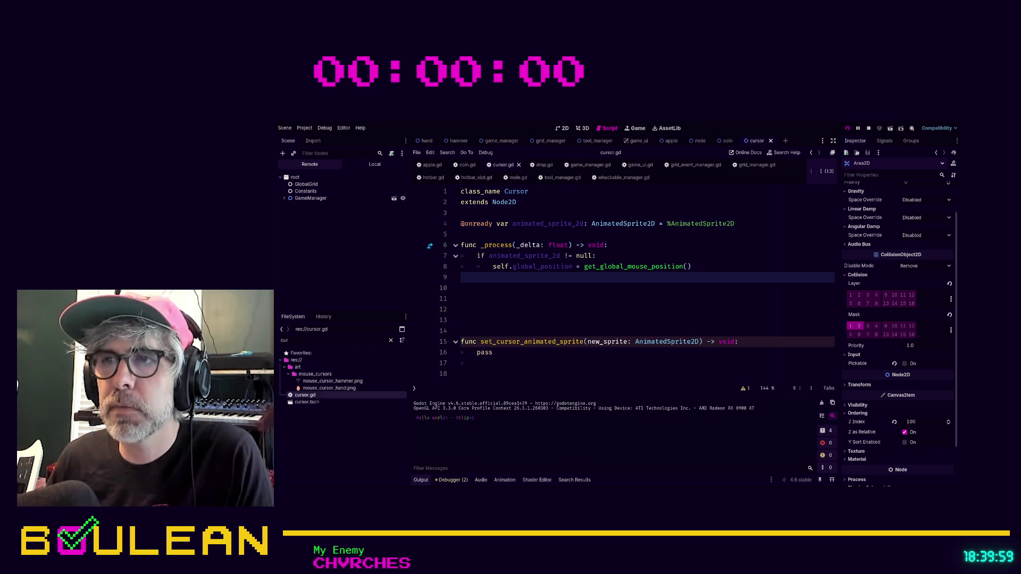
{"action": "left_click", "coordinate": [703, 341]}
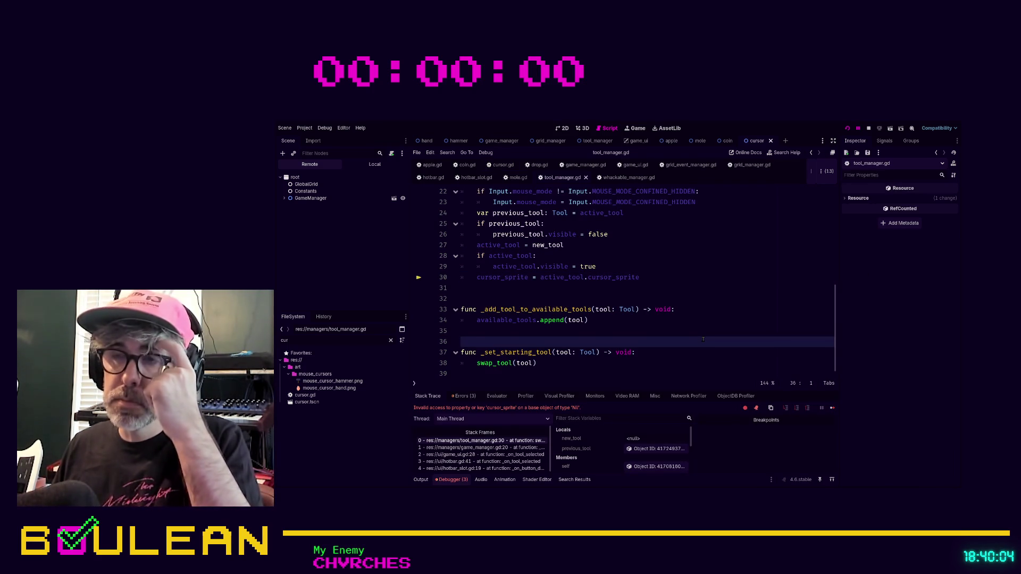
{"action": "left_click", "coordinate": [606, 321]}
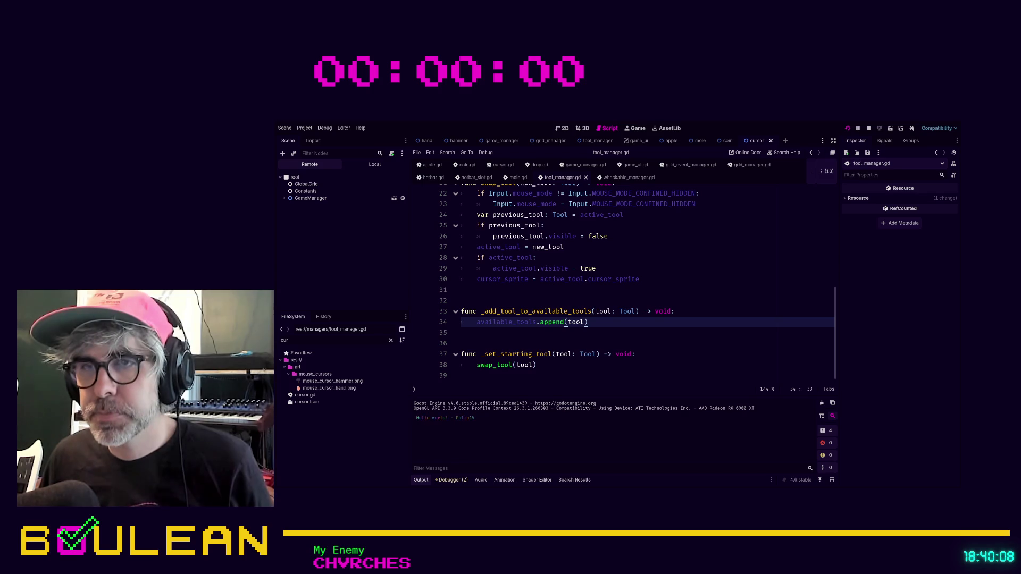
{"action": "key", "text": "F5"}
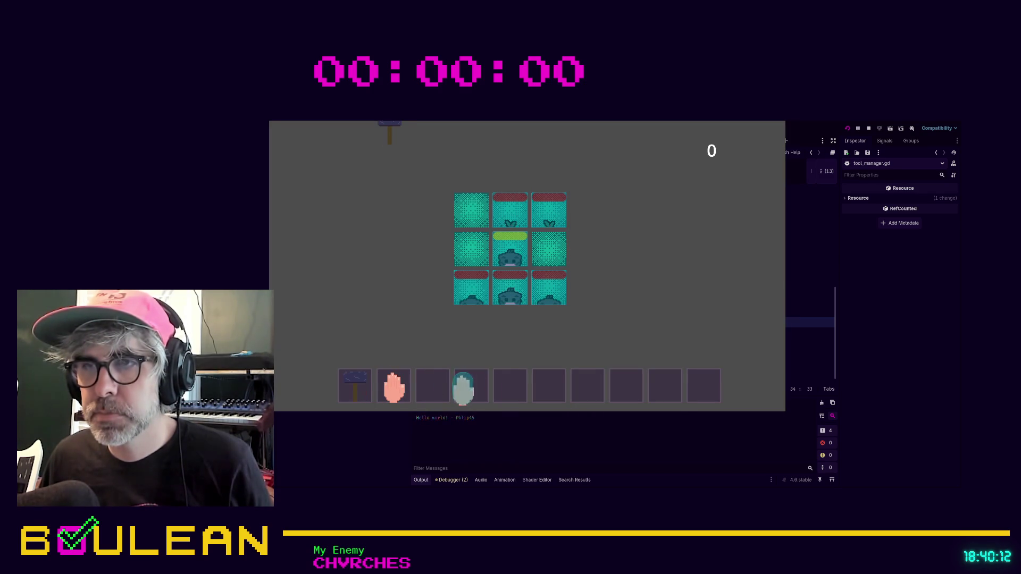
{"action": "left_click", "coordinate": [507, 387]}
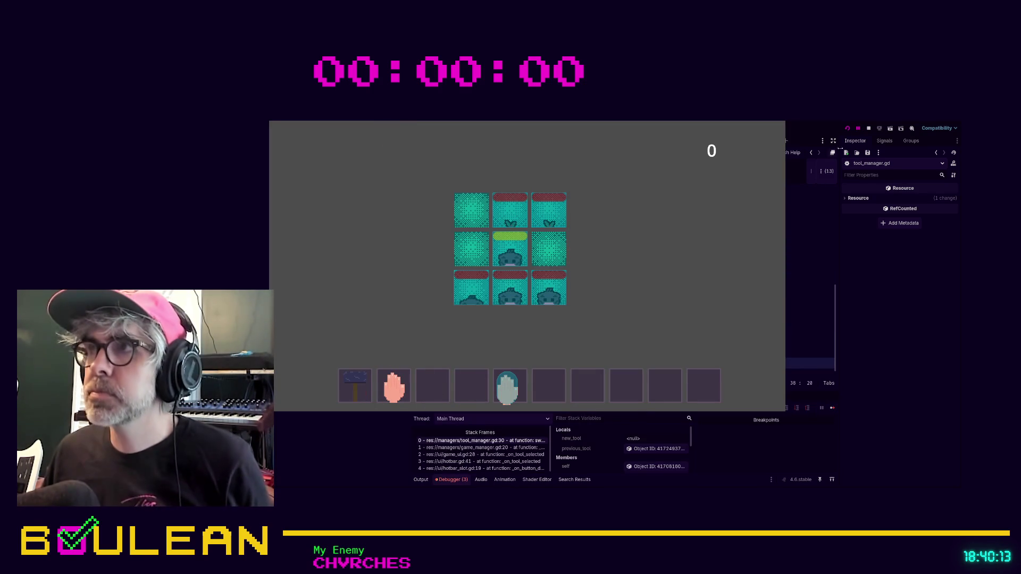
{"action": "left_click", "coordinate": [868, 129]}
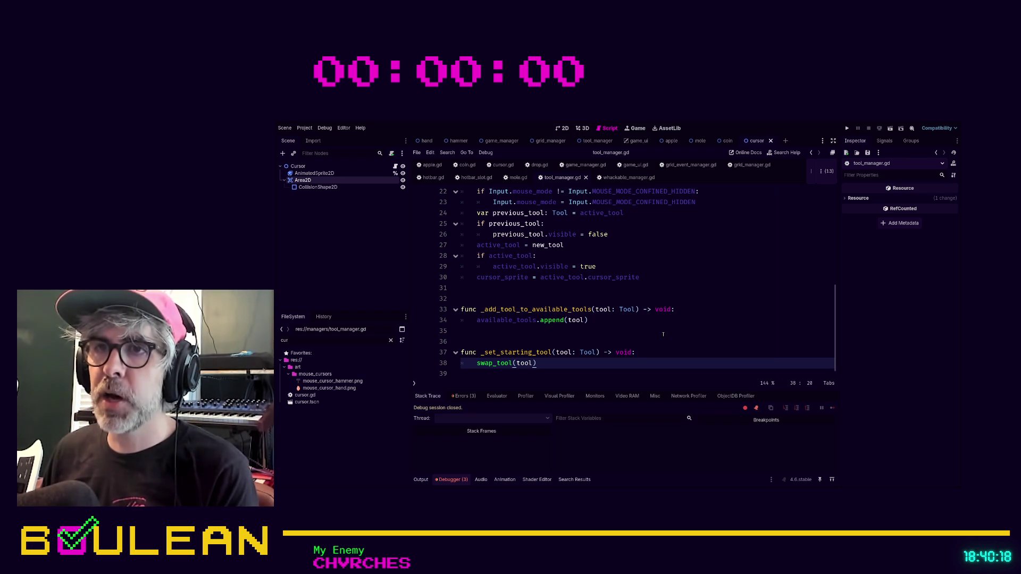
{"action": "scroll", "coordinate": [663, 334], "scroll_direction": "up", "scroll_amount": 2}
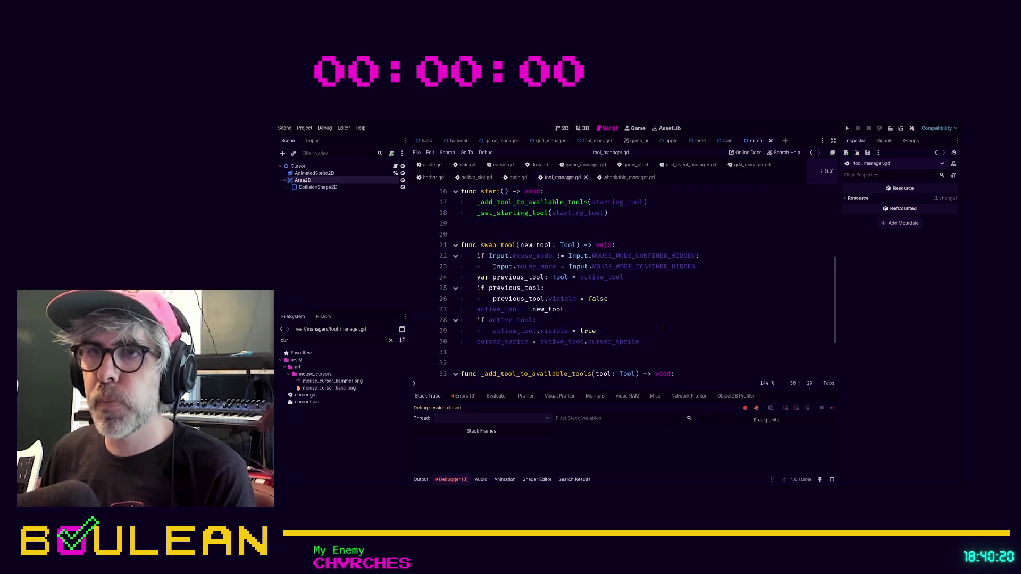
{"action": "scroll", "coordinate": [664, 329], "scroll_direction": "down", "scroll_amount": 2}
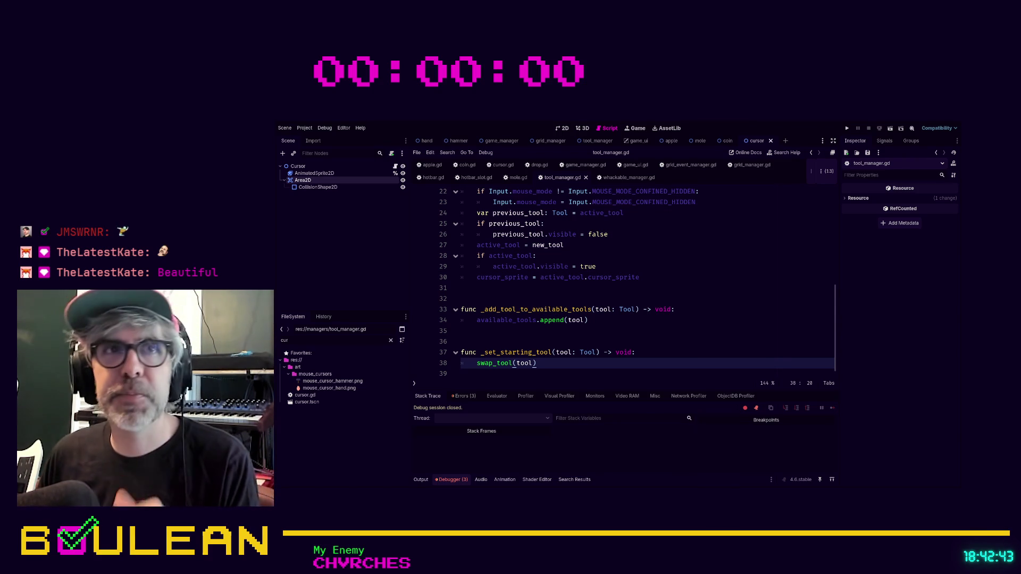
{"action": "left_click", "coordinate": [581, 371]}
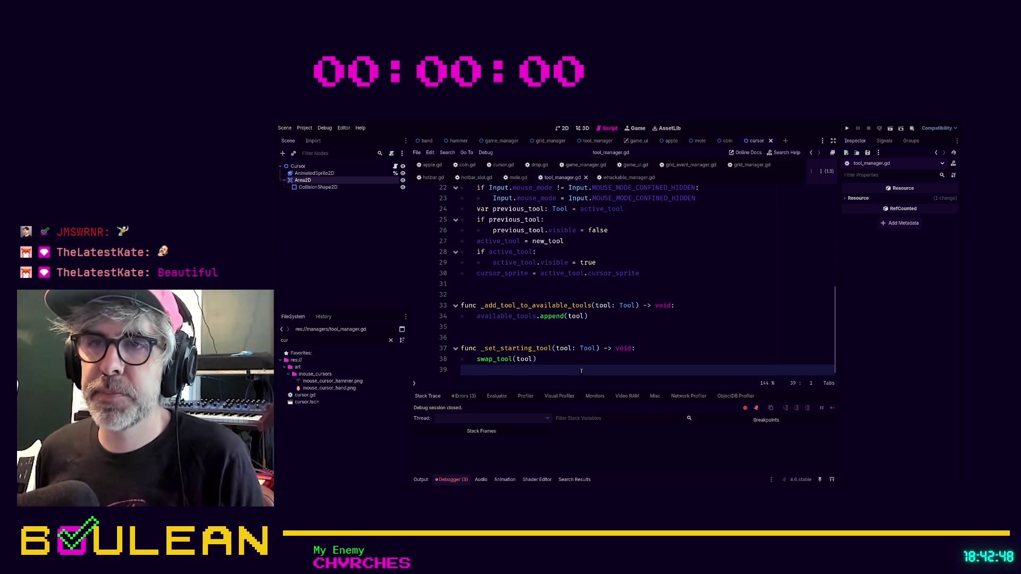
Step: Jump to the swap_tool definition, cycle its matches in the script, then search all project files
{"action": "left_click", "coordinate": [502, 360], "text": "ctrl"}
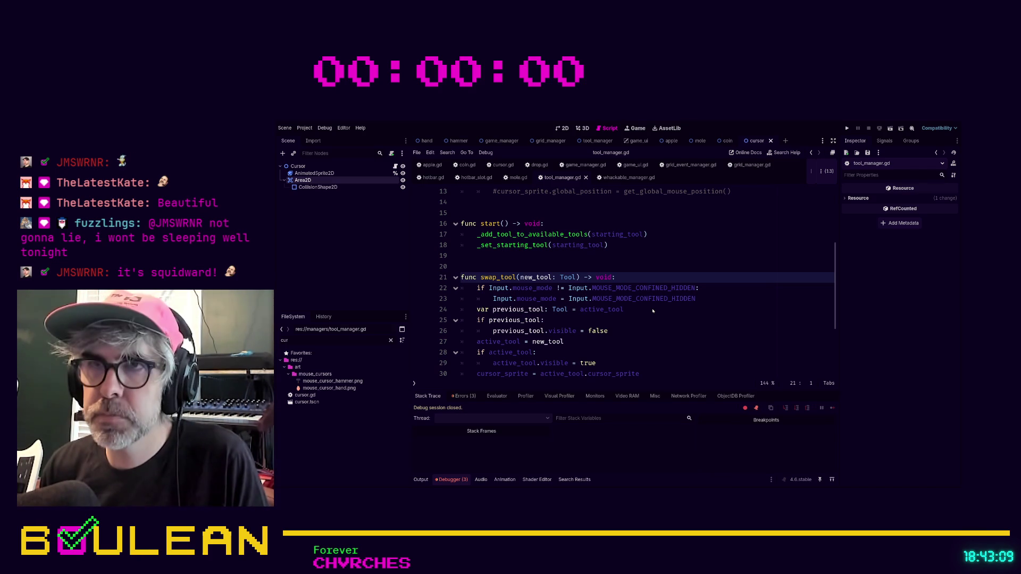
{"action": "key", "text": "ctrl+f"}
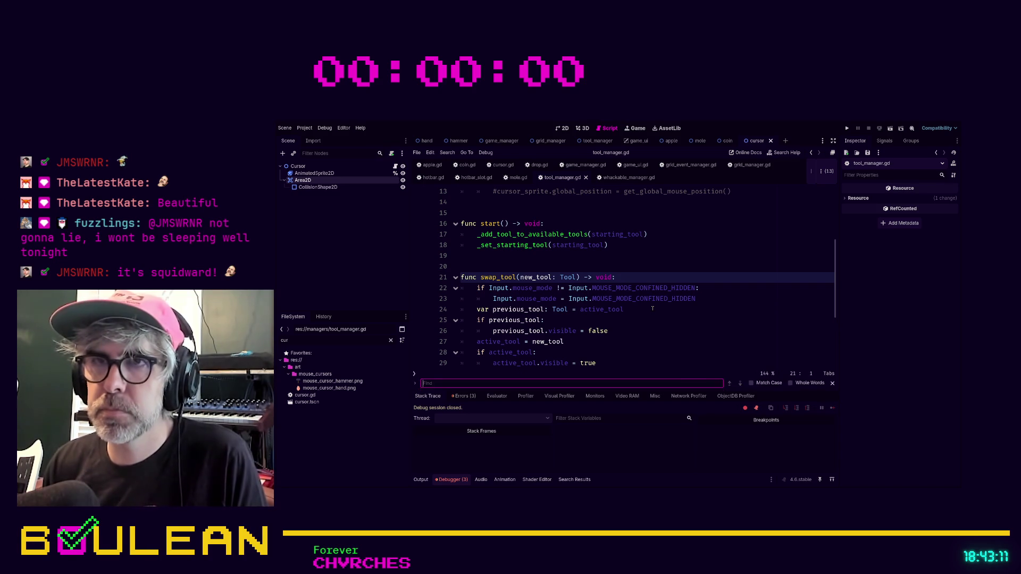
{"action": "type", "text": "swap_tool"}
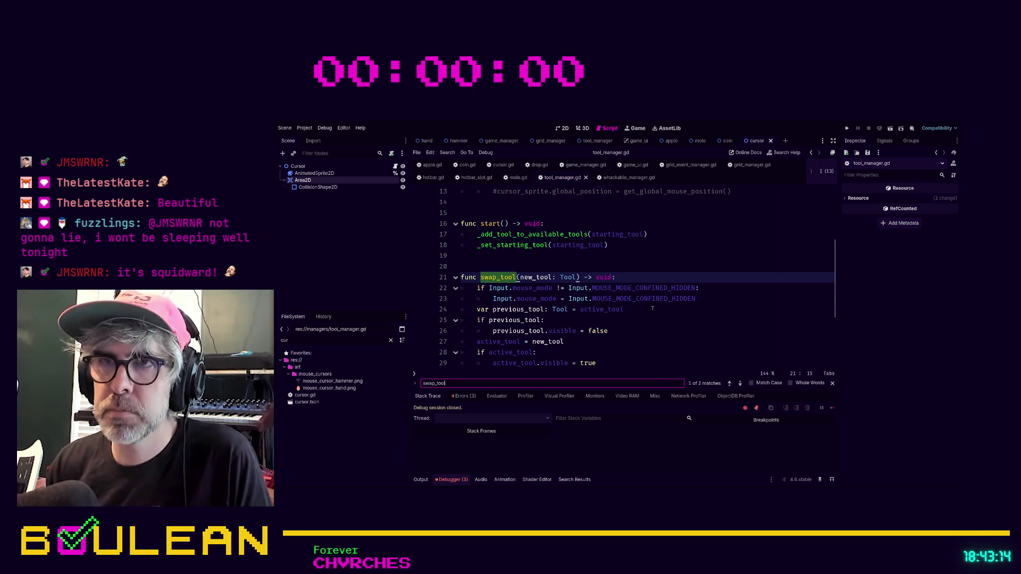
{"action": "key", "text": "Return"}
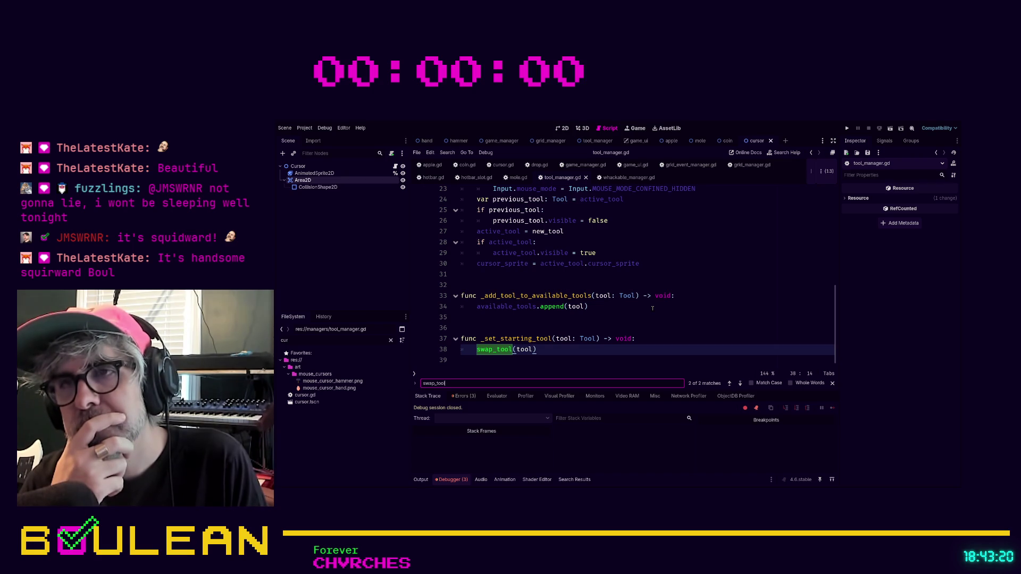
{"action": "key", "text": "Return"}
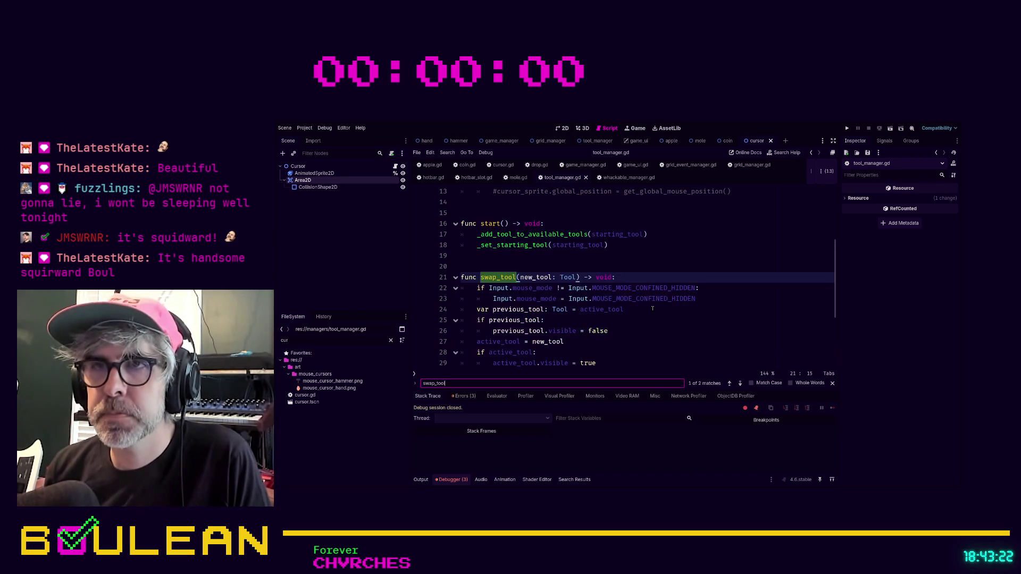
{"action": "key", "text": "Return"}
{"action": "key", "text": "Return"}
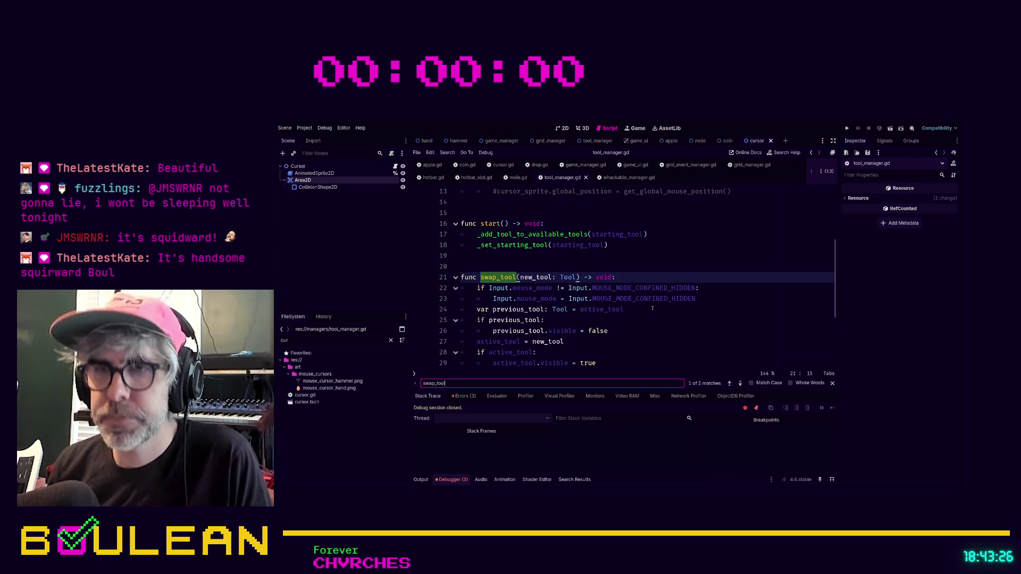
{"action": "left_click", "coordinate": [653, 309]}
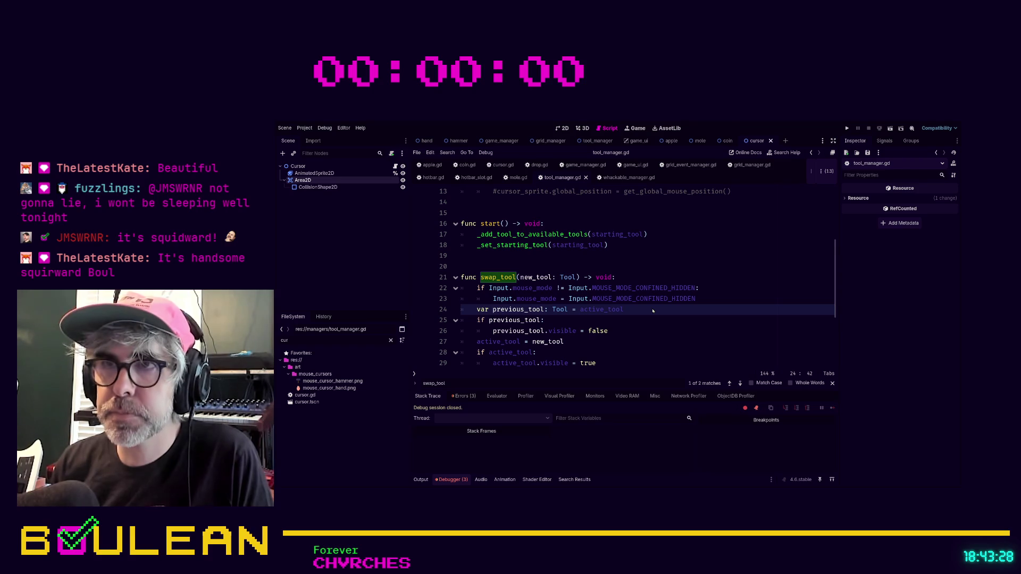
{"action": "key", "text": "ctrl+shift+f"}
{"action": "key", "text": "Return"}
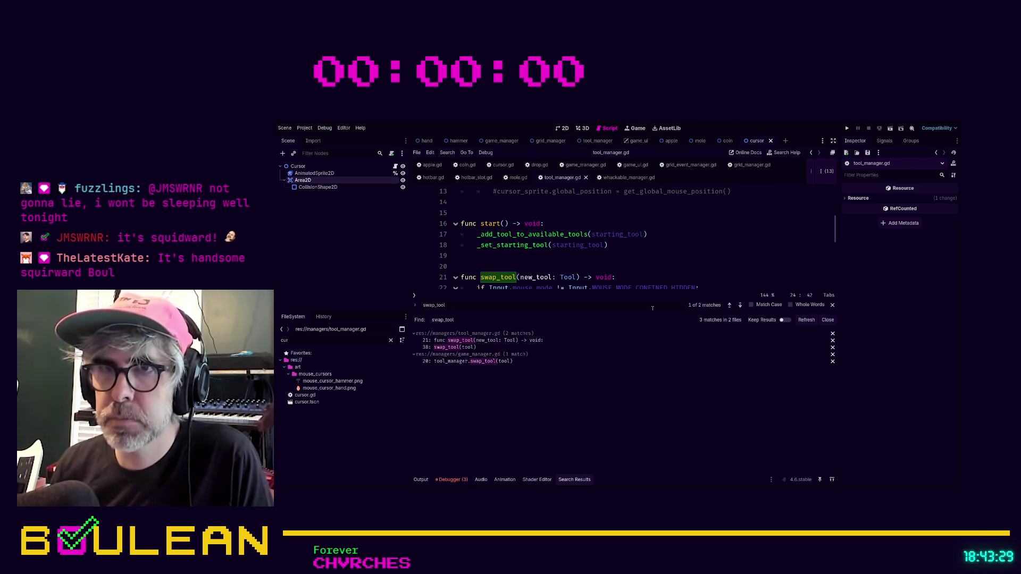
Step: Open the tool_manager.swap_tool(tool) call in game_manager.gd and bookmark line 20
{"action": "left_click", "coordinate": [493, 362]}
{"action": "scroll", "coordinate": [625, 250], "scroll_direction": "down", "scroll_amount": 1}
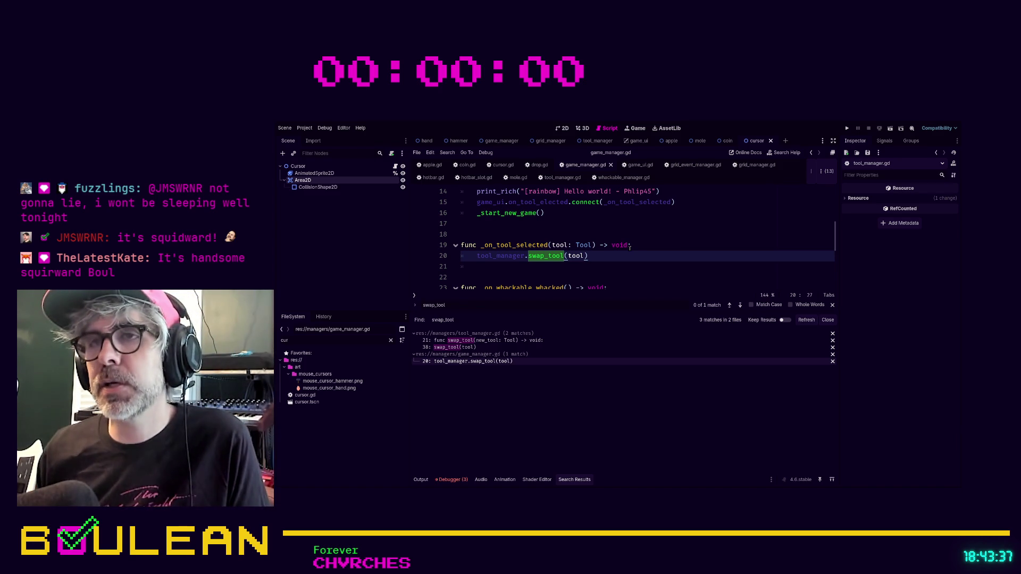
{"action": "left_click", "coordinate": [603, 255]}
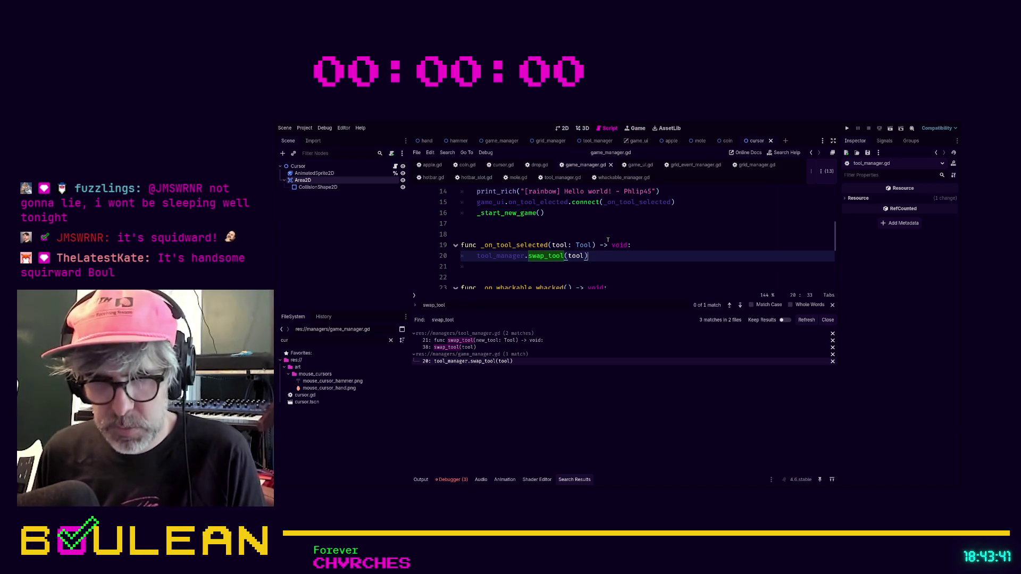
{"action": "key", "text": "ctrl+alt+b"}
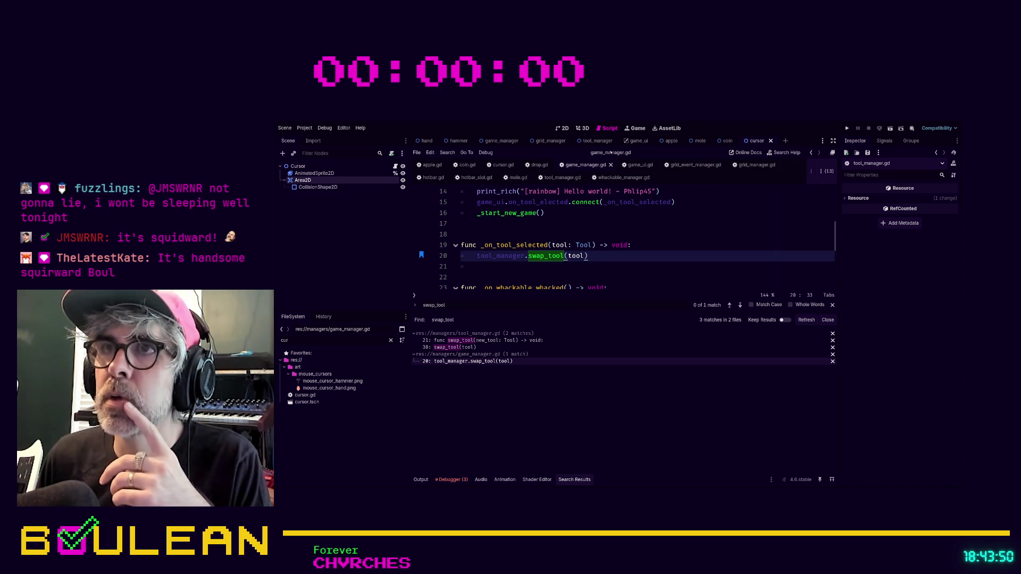
{"action": "left_click", "coordinate": [501, 141]}
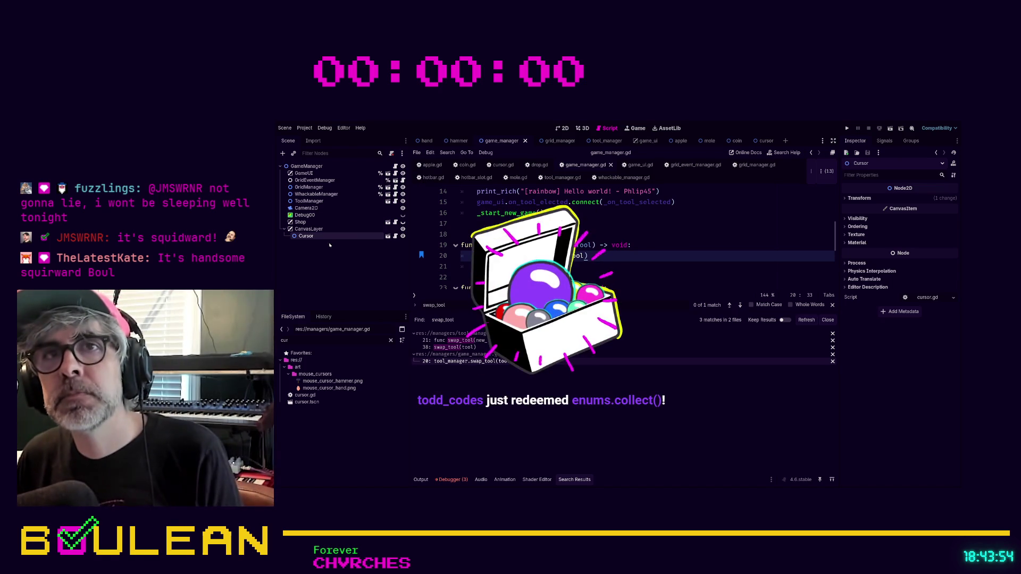
Step: Rename CanvasLayer to TopLayer as a unique name, then view game_manager.gd from the top
{"action": "left_click", "coordinate": [285, 229]}
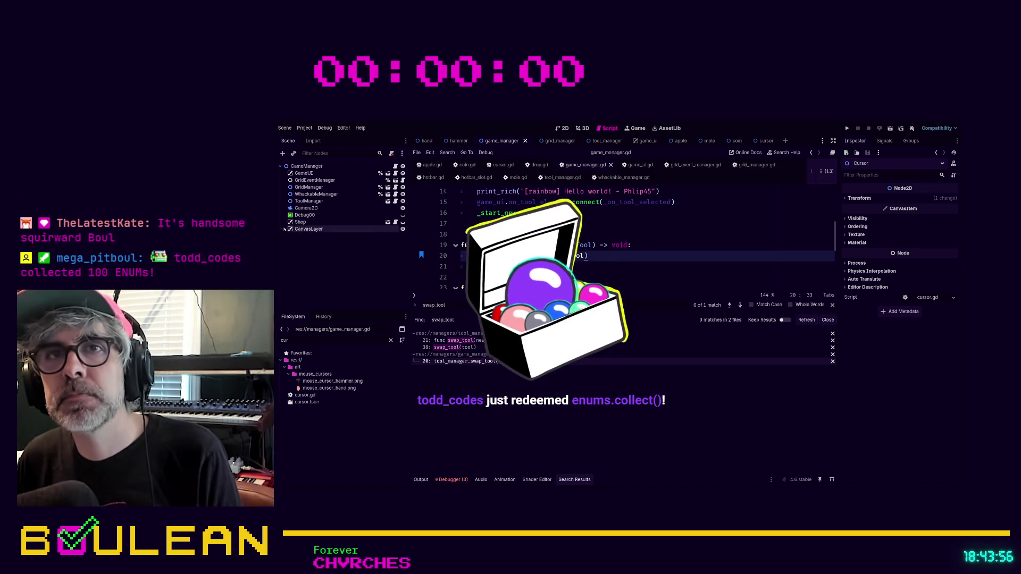
{"action": "left_click", "coordinate": [285, 229]}
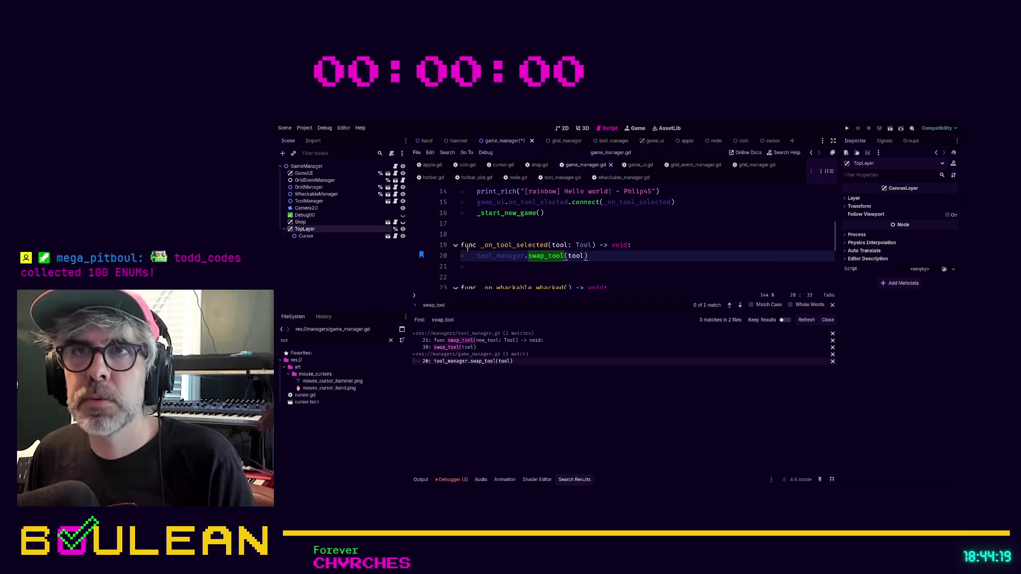
{"action": "left_click", "coordinate": [395, 166]}
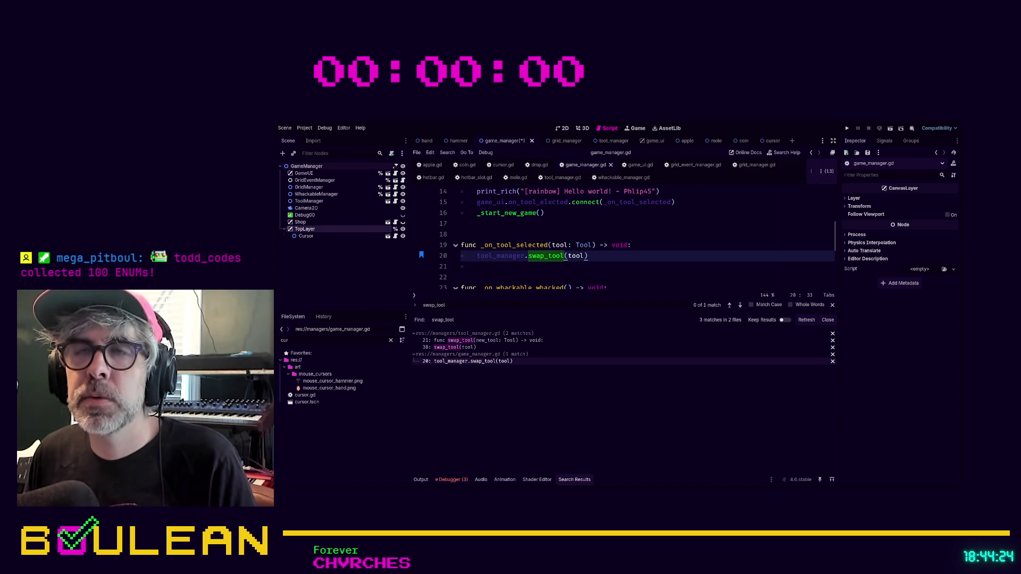
{"action": "scroll", "coordinate": [571, 285], "scroll_direction": "up", "scroll_amount": 5}
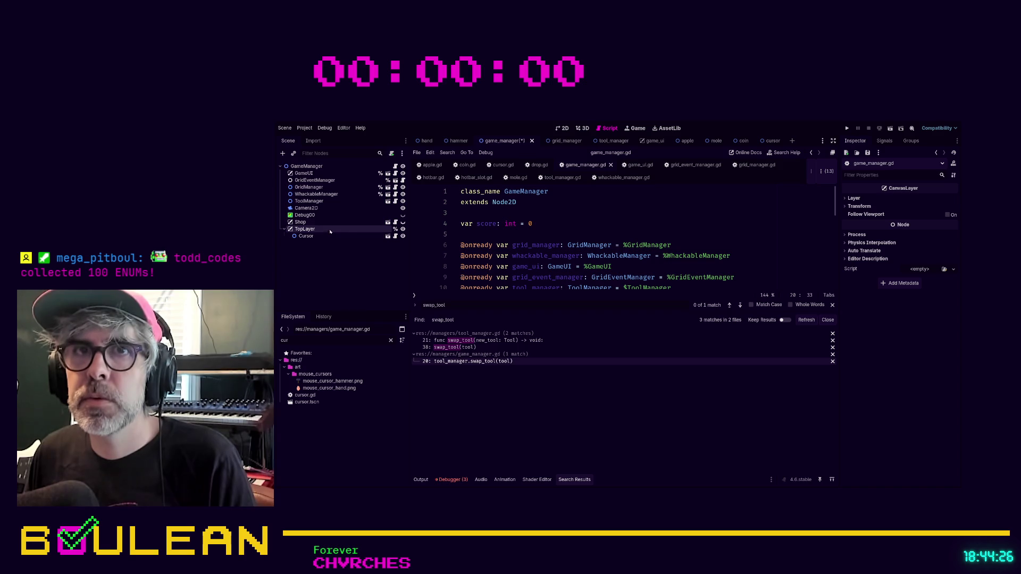
{"action": "left_click_drag", "start_coordinate": [312, 229], "coordinate": [484, 237]}
{"action": "scroll", "coordinate": [630, 229], "scroll_direction": "down", "scroll_amount": 1}
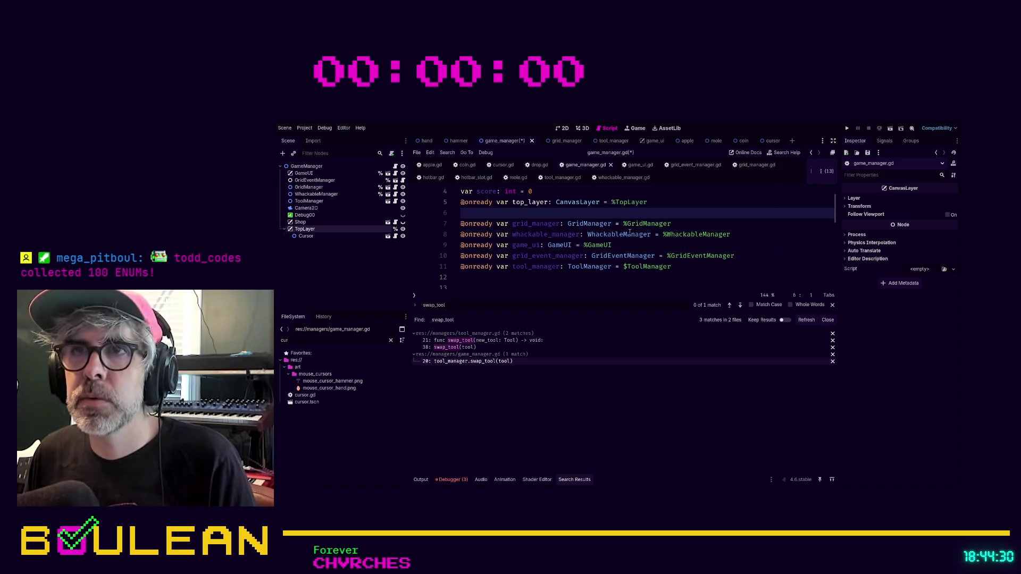
{"action": "key", "text": "Up"}
{"action": "key", "text": "alt+Down"}
{"action": "key", "text": "alt+Down"}
{"action": "key", "text": "alt+Down"}
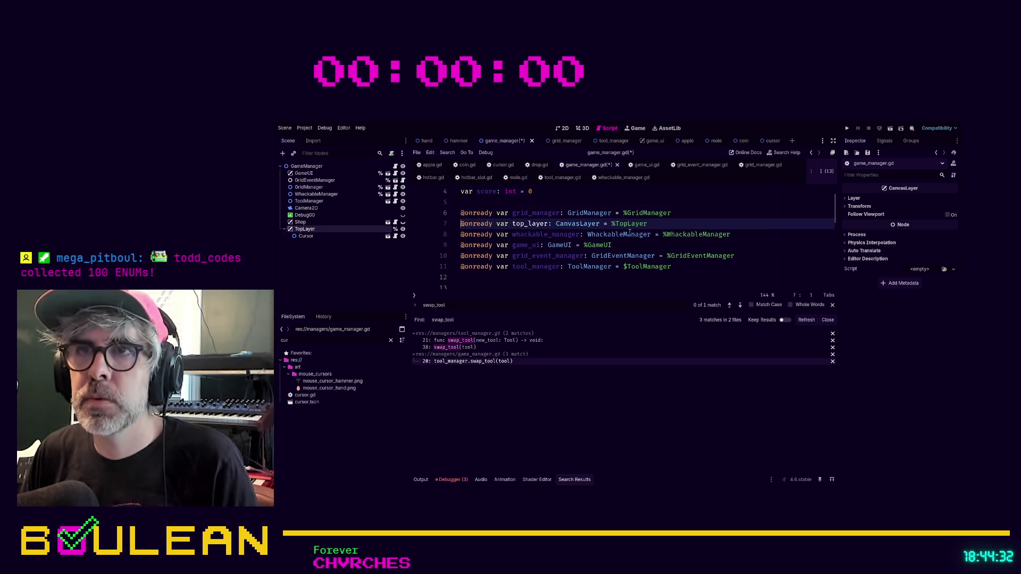
{"action": "key", "text": "Down"}
{"action": "key", "text": "alt+Up"}
{"action": "key", "text": "alt+Up"}
{"action": "key", "text": "alt+Up"}
{"action": "key", "text": "Down"}
{"action": "key", "text": "Down"}
{"action": "key", "text": "Down"}
{"action": "key", "text": "alt+Up"}
{"action": "key", "text": "alt+Up"}
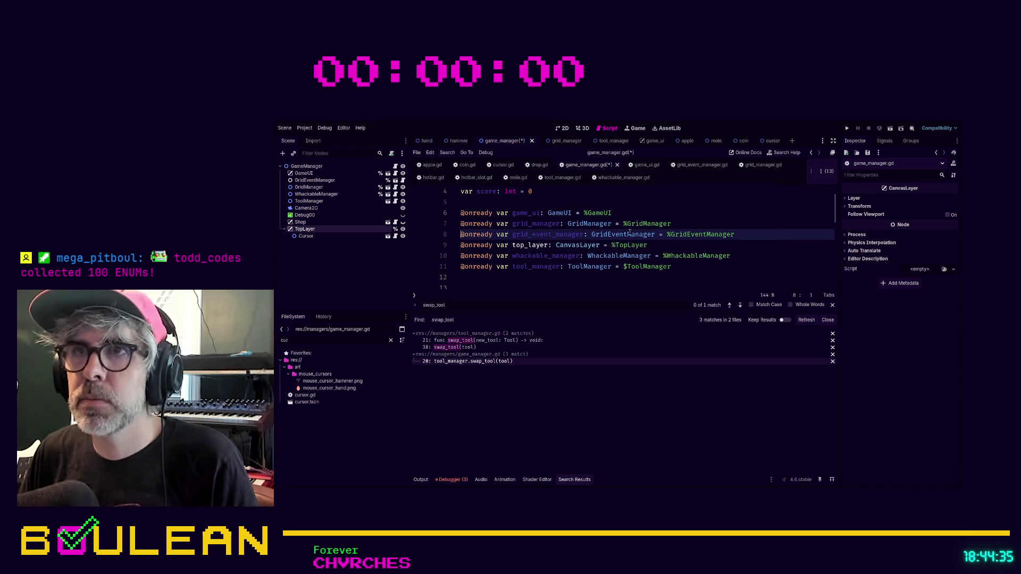
{"action": "key", "text": "alt+Up"}
{"action": "key", "text": "Down"}
{"action": "key", "text": "Down"}
{"action": "key", "text": "Down"}
{"action": "key", "text": "alt+Up"}
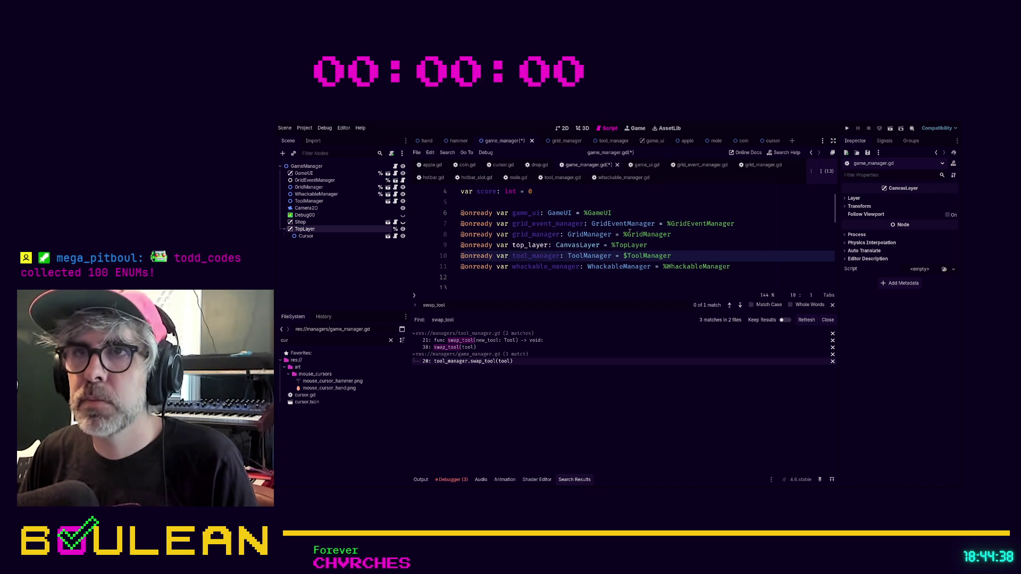
{"action": "key", "text": "alt+Up"}
{"action": "key", "text": "Down"}
{"action": "key", "text": "Down"}
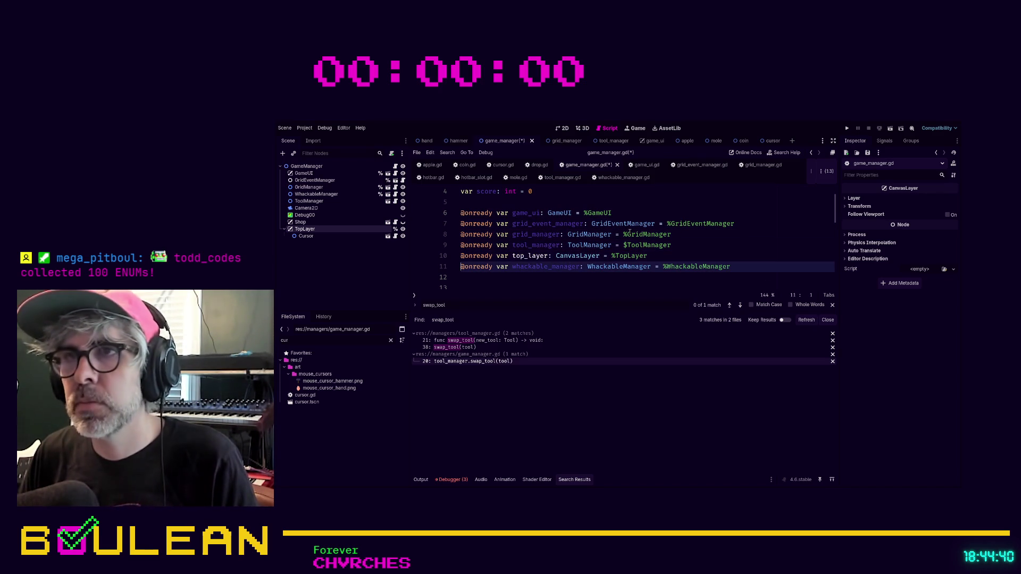
{"action": "left_click", "coordinate": [652, 256]}
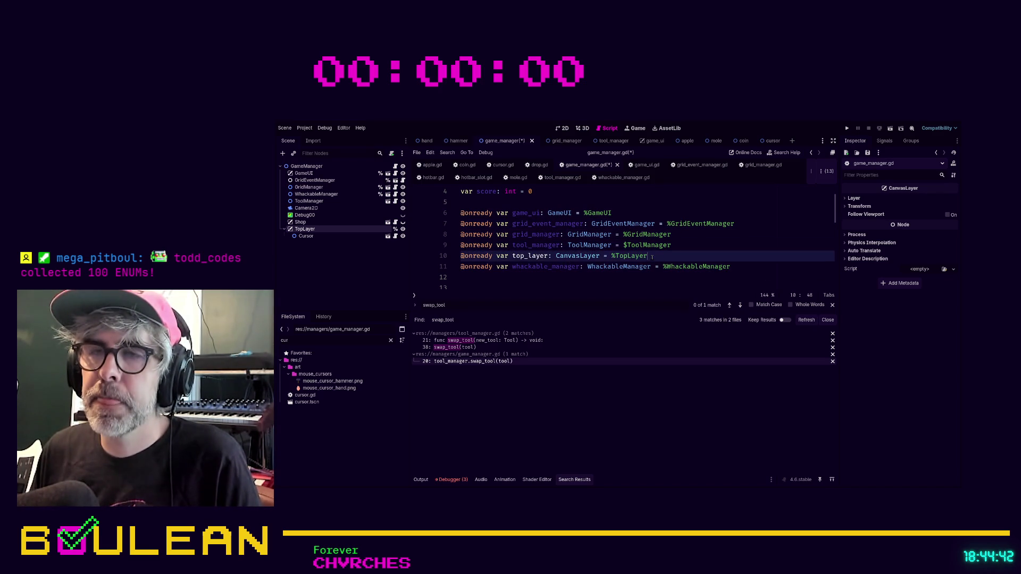
Step: Check the swap_tool calls in game_manager.gd and tool_manager.gd, ending after the game_manager call
{"action": "left_click", "coordinate": [472, 361]}
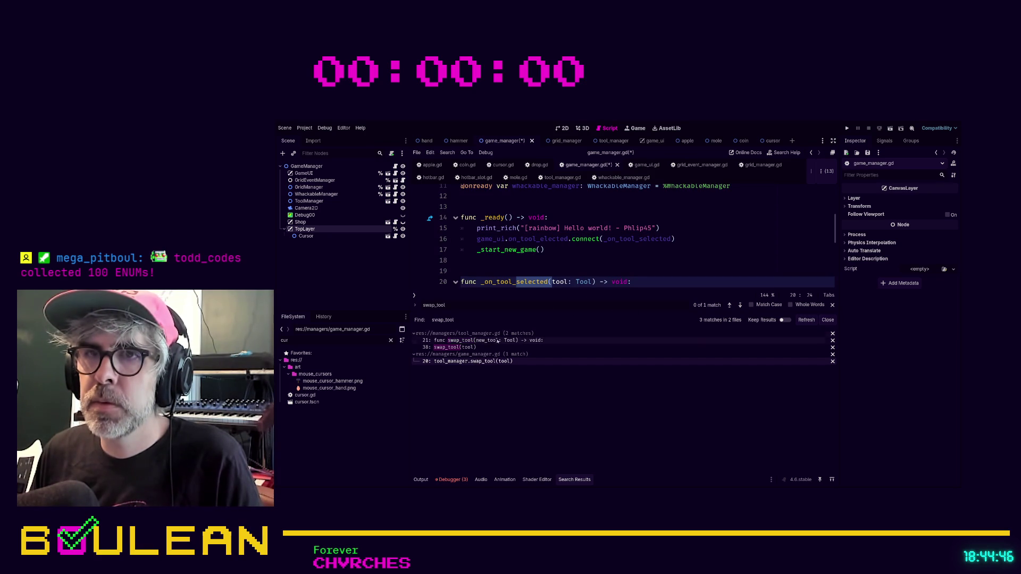
{"action": "left_click", "coordinate": [455, 347]}
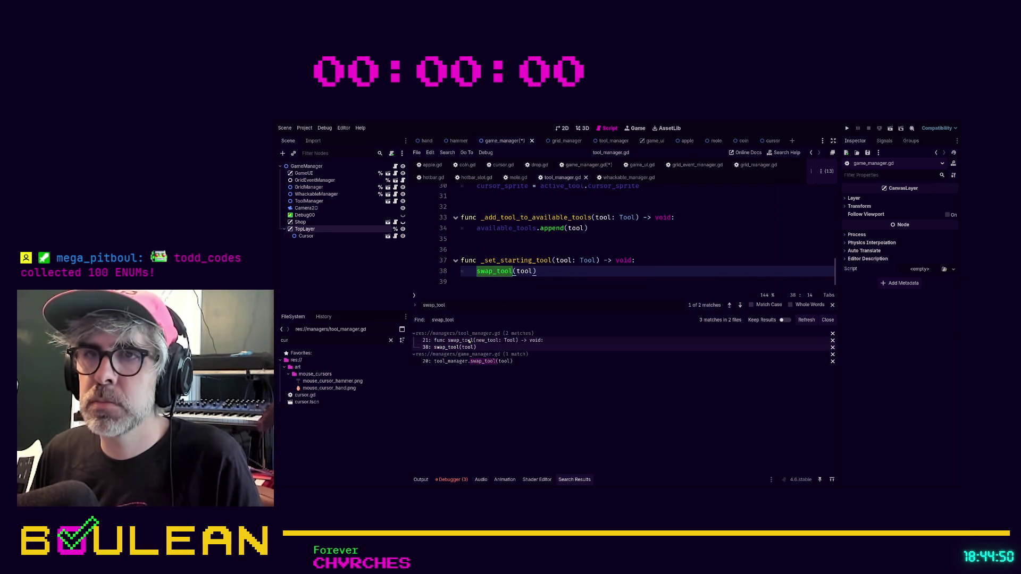
{"action": "left_click", "coordinate": [457, 362]}
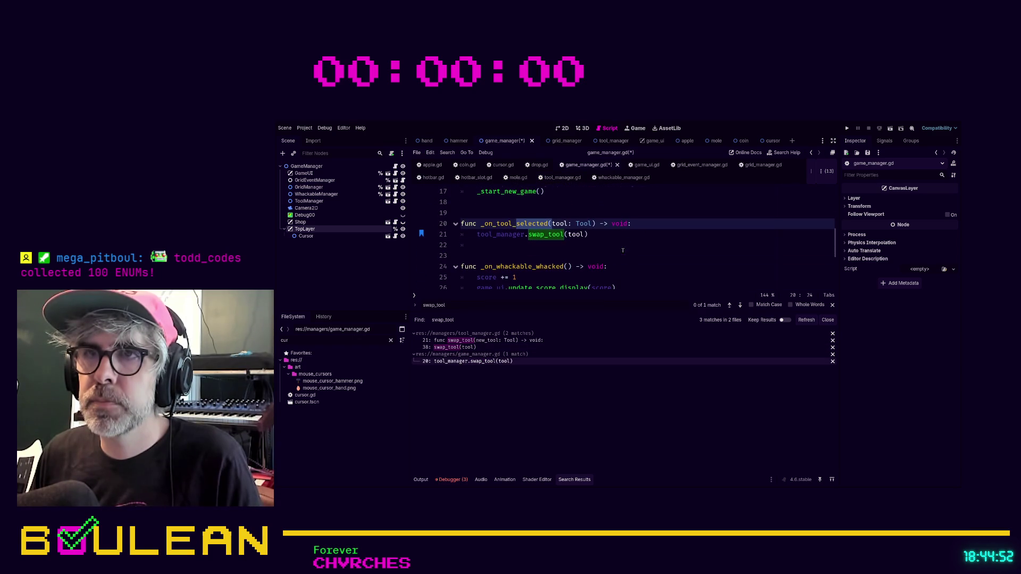
{"action": "left_click", "coordinate": [598, 234]}
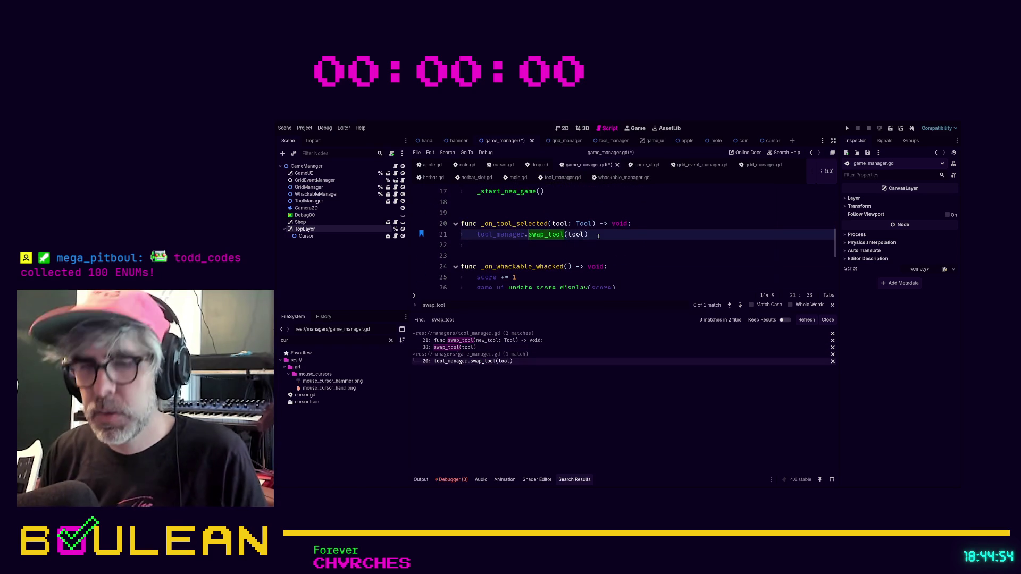
Step: Add an unfinished top_layer. line below the swap_tool call in _on_tool_selected
{"action": "key", "text": "Return"}
{"action": "type", "text": "top_layer."}
{"action": "key", "text": "Return"}
{"action": "type", "text": ".c"}
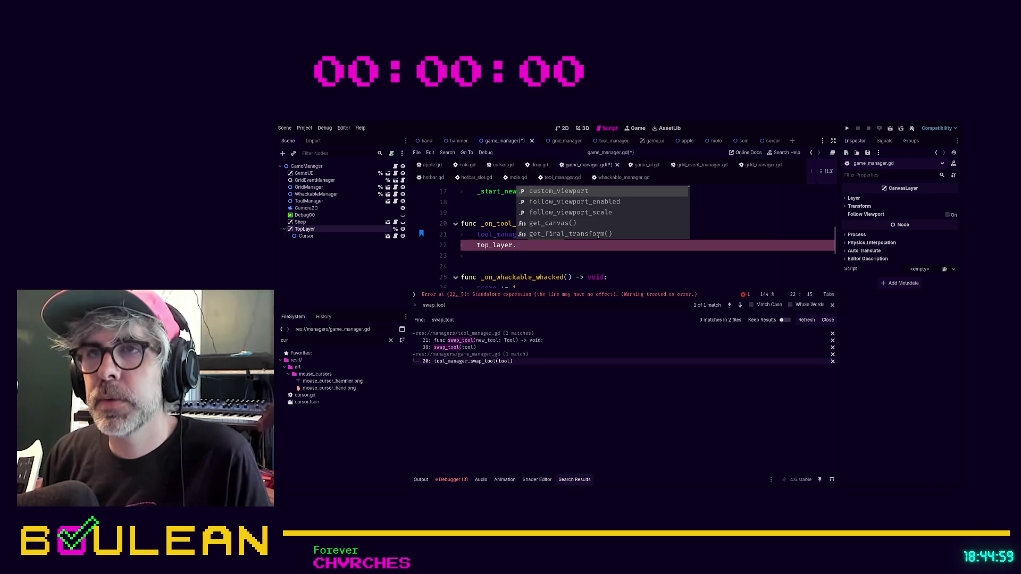
{"action": "key", "text": "BackSpace"}
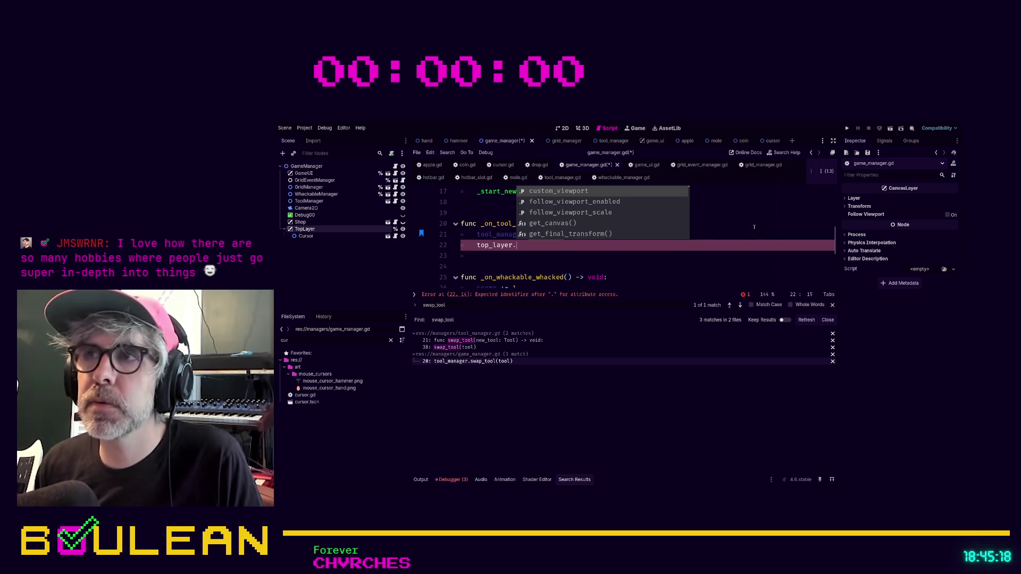
{"action": "left_click", "coordinate": [734, 224]}
{"action": "scroll", "coordinate": [734, 229], "scroll_direction": "up", "scroll_amount": 5}
{"action": "scroll", "coordinate": [728, 231], "scroll_direction": "down", "scroll_amount": 1}
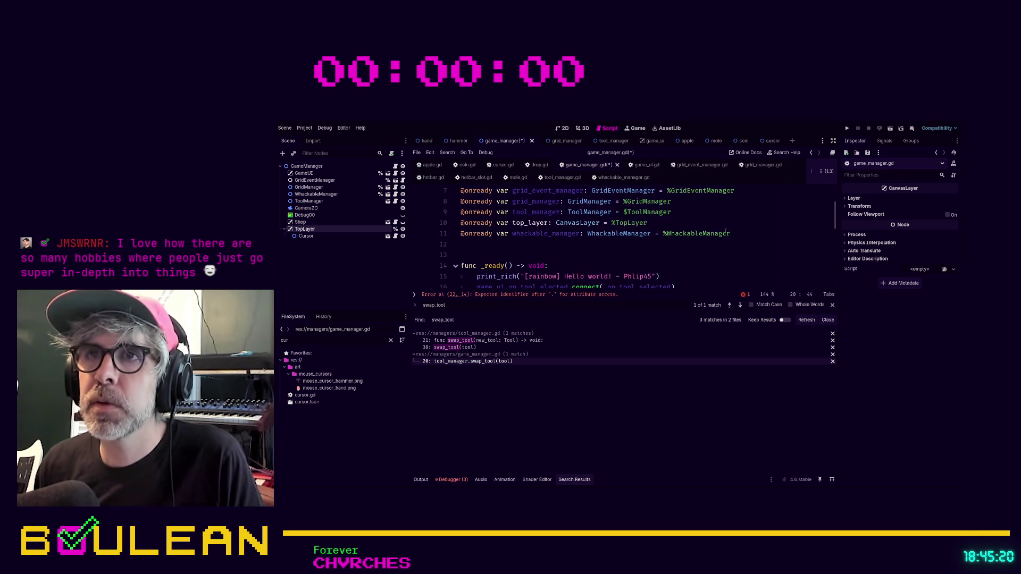
{"action": "left_click", "coordinate": [638, 244]}
{"action": "scroll", "coordinate": [612, 237], "scroll_direction": "up", "scroll_amount": 2}
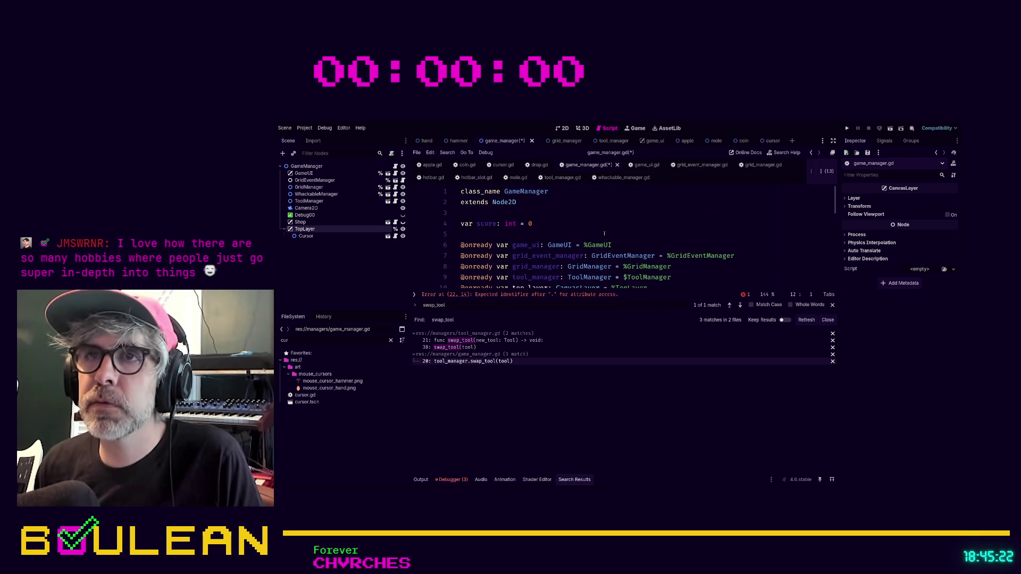
{"action": "scroll", "coordinate": [604, 233], "scroll_direction": "down", "scroll_amount": 2}
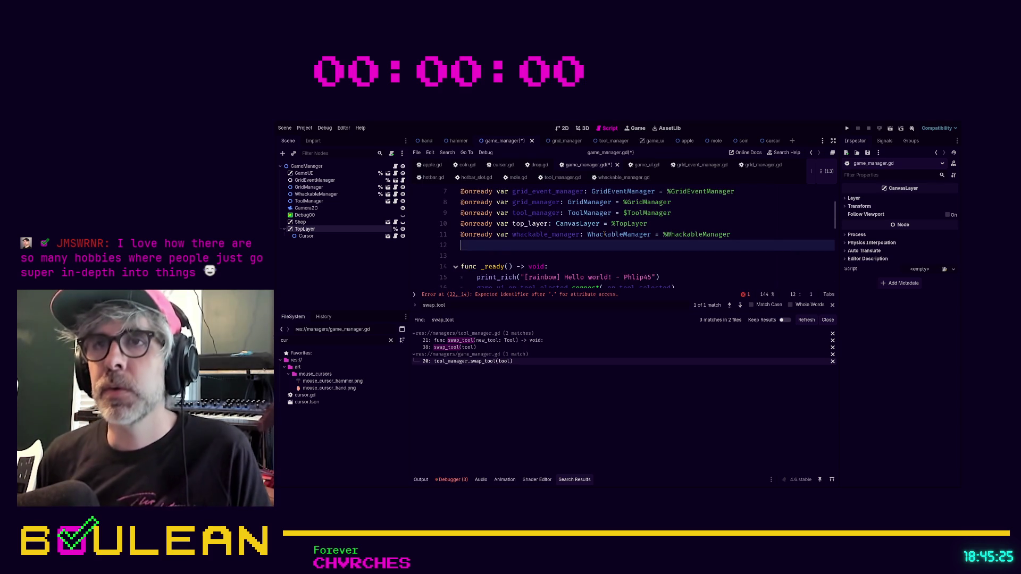
{"action": "key", "text": "Return"}
{"action": "type", "text": "@export"}
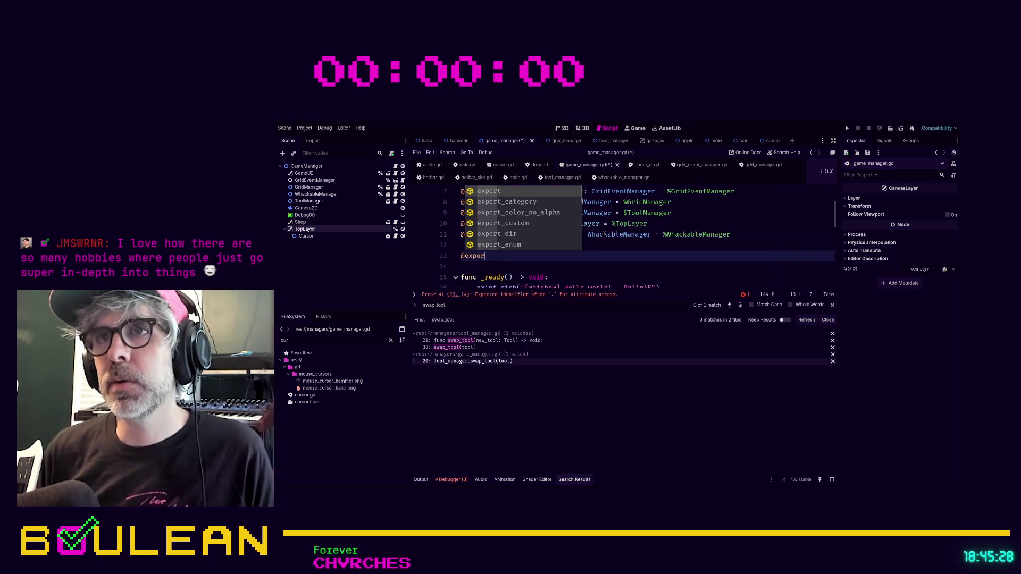
{"action": "type", "text": "_v"}
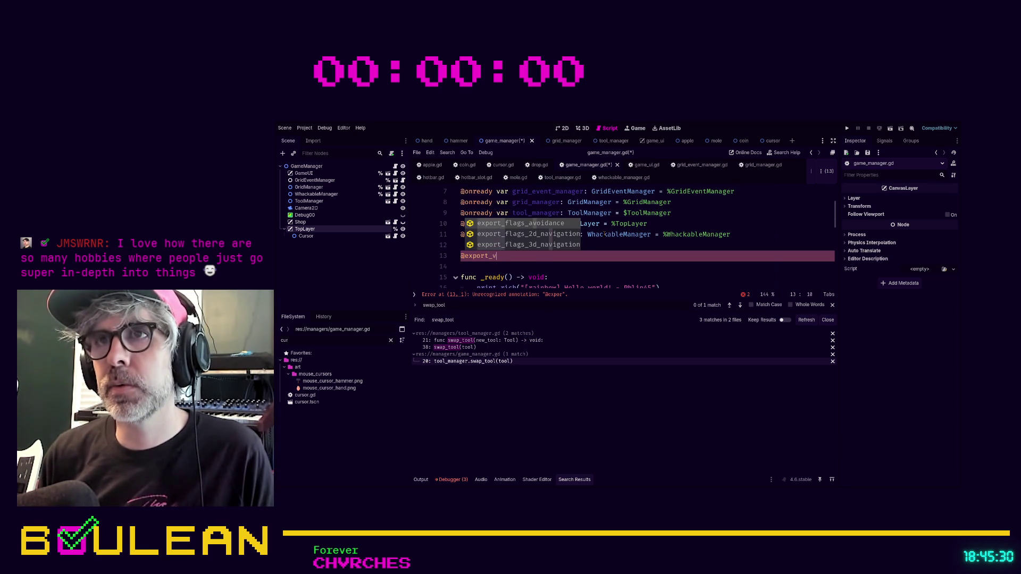
{"action": "key", "text": "BackSpace"}
{"action": "key", "text": "BackSpace"}
{"action": "type", "text": "var cur"}
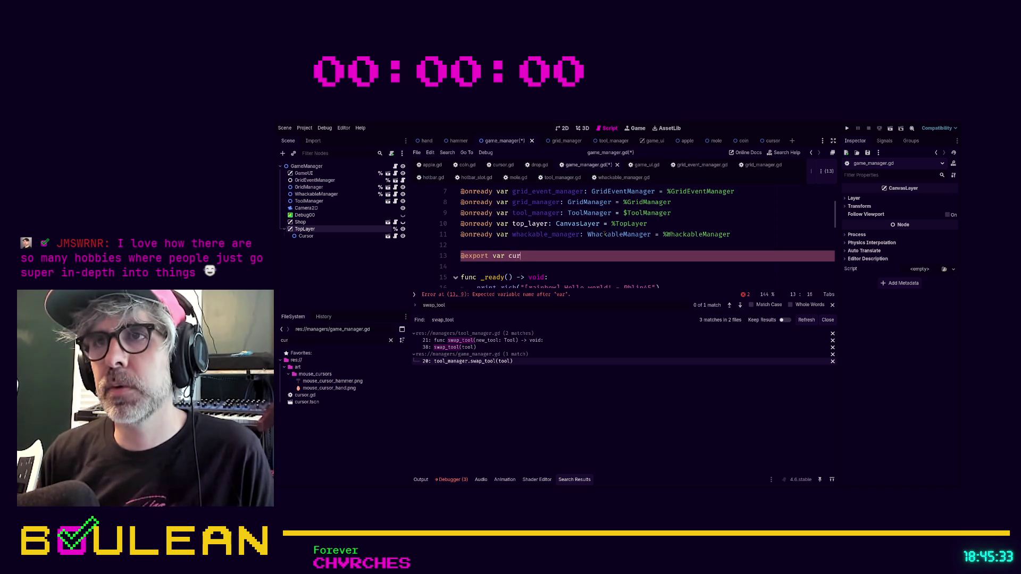
{"action": "type", "text": " :  "}
{"action": "type", "text": "or: Cursor"}
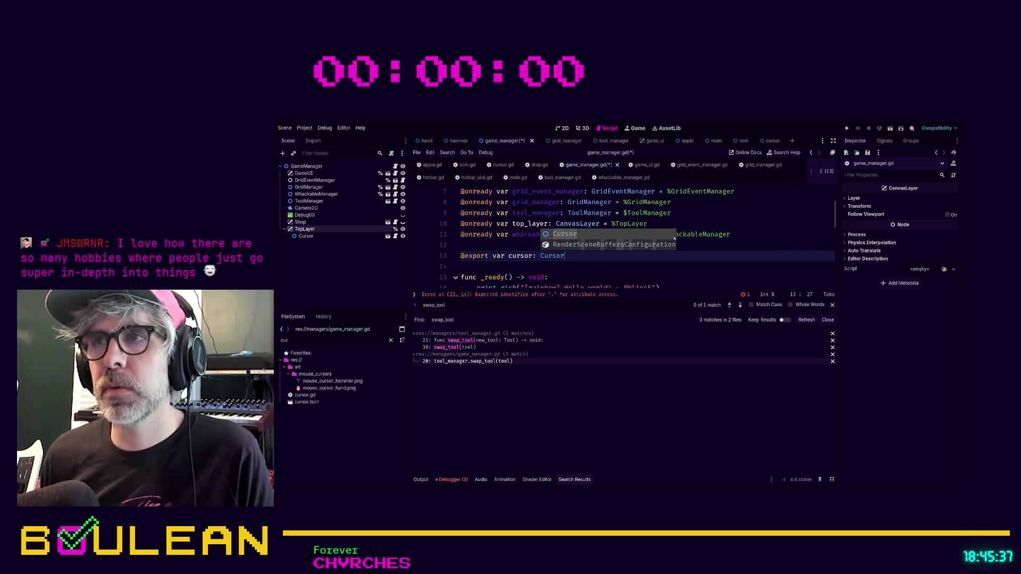
{"action": "key", "text": "Escape"}
{"action": "key", "text": "alt+Up"}
{"action": "key", "text": "alt+Up"}
{"action": "key", "text": "alt+Up"}
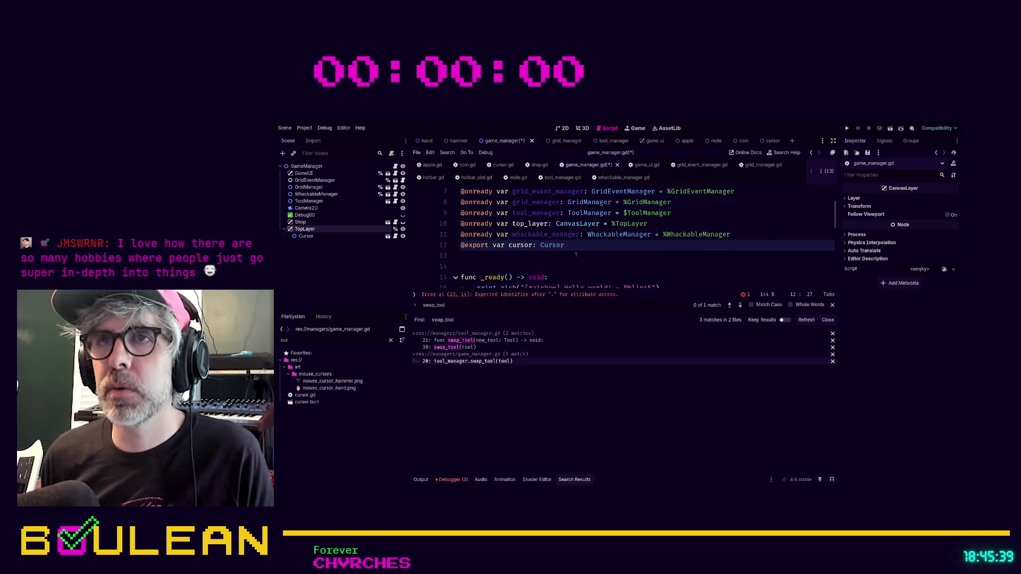
{"action": "key", "text": "alt+Up"}
{"action": "key", "text": "alt+Up"}
Step: Add a blank line around the cursor export, save game_manager.gd, and select the TopLayer node
{"action": "key", "text": "Down"}
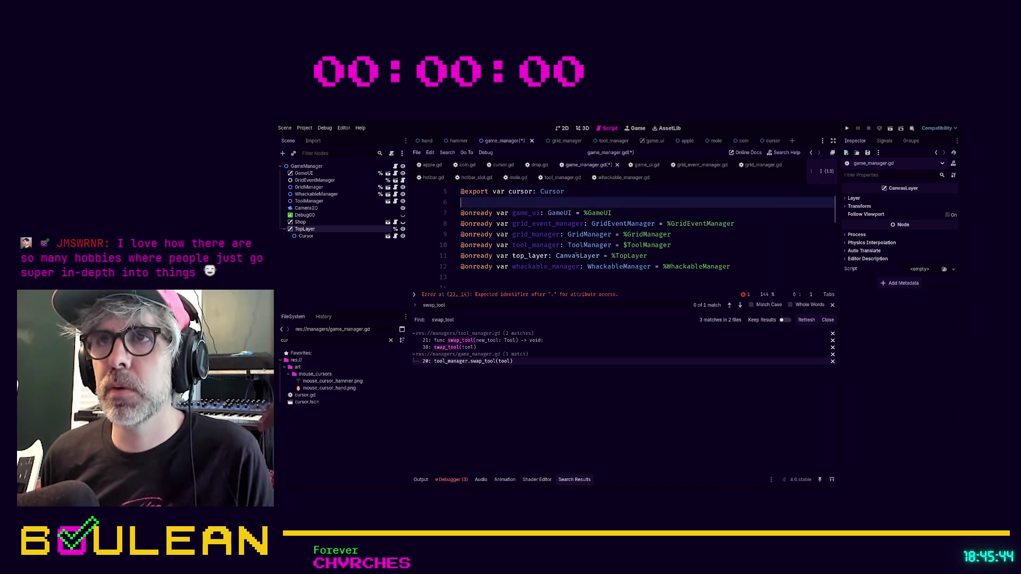
{"action": "key", "text": "Up"}
{"action": "key", "text": "Up"}
{"action": "key", "text": "Down"}
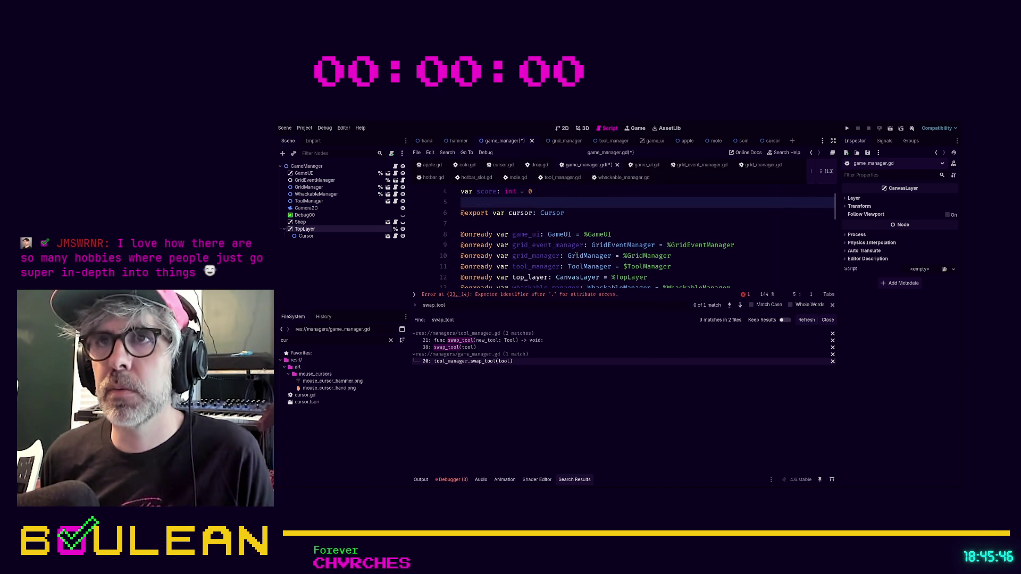
{"action": "key", "text": "Home"}
{"action": "key", "text": "Return"}
{"action": "left_click", "coordinate": [626, 234]}
{"action": "key", "text": "ctrl+s"}
{"action": "left_click", "coordinate": [305, 236]}
{"action": "left_click", "coordinate": [305, 229]}
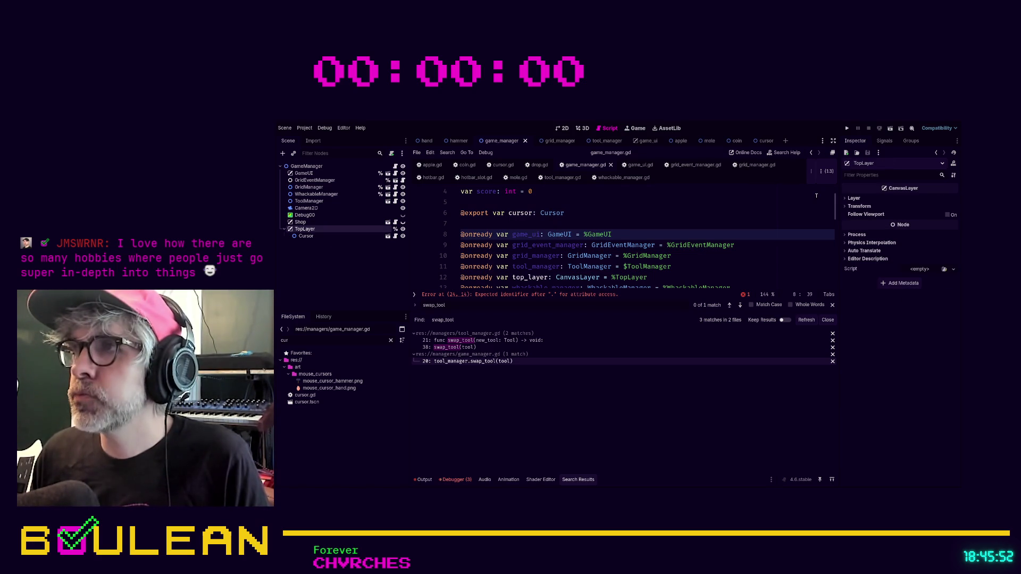
Step: Replace the unfinished top_layer. on line 24 with a commented-out #cursor. and save game_manager.gd
{"action": "left_click", "coordinate": [314, 166]}
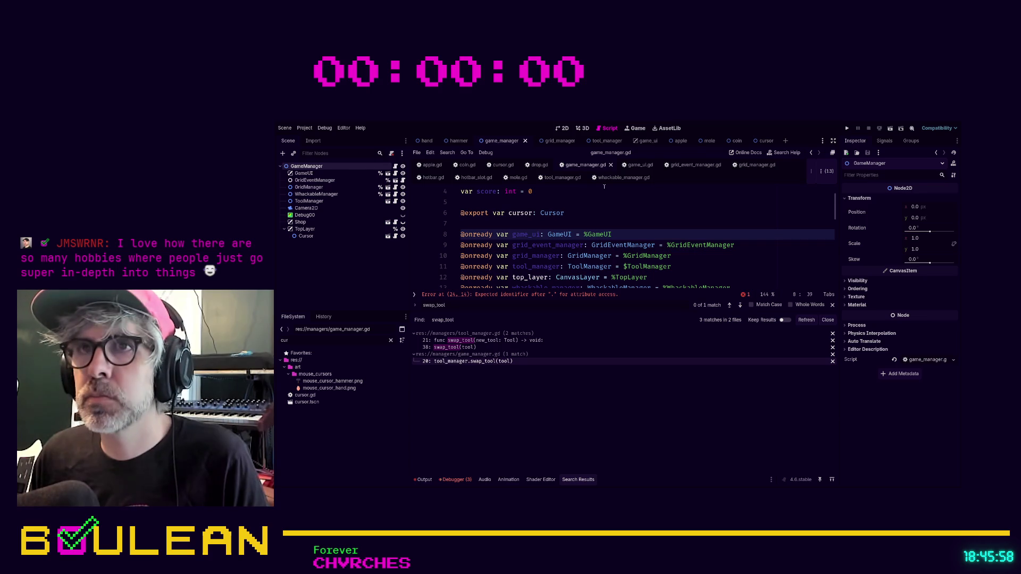
{"action": "left_click", "coordinate": [497, 296]}
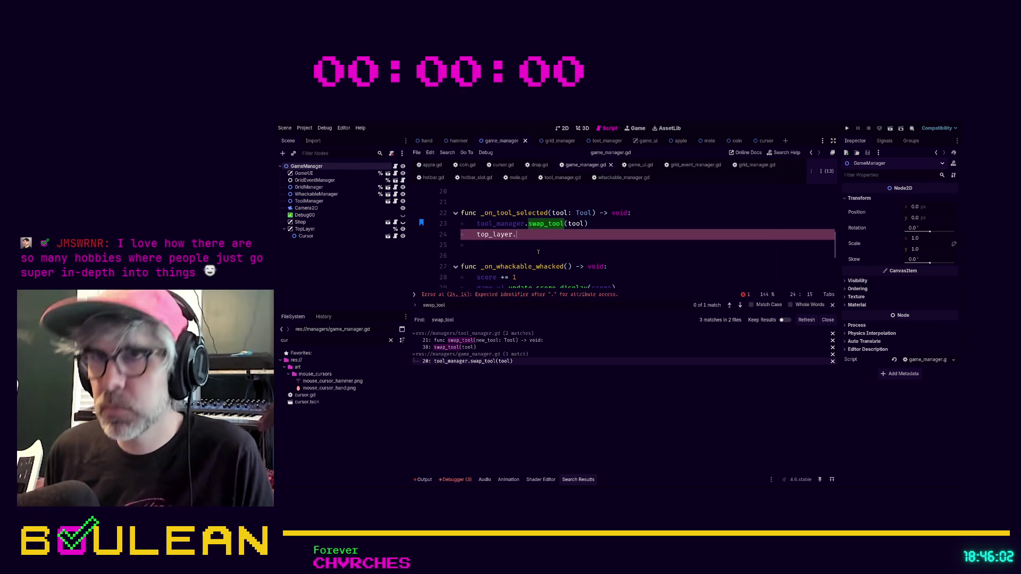
{"action": "key", "text": "shift+Home"}
{"action": "type", "text": "cur"}
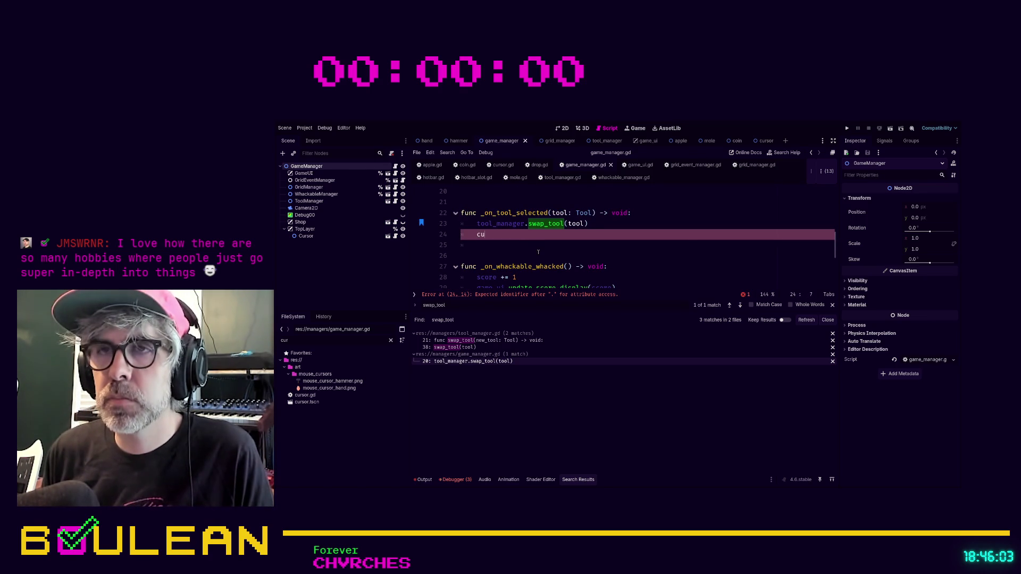
{"action": "key", "text": "Return"}
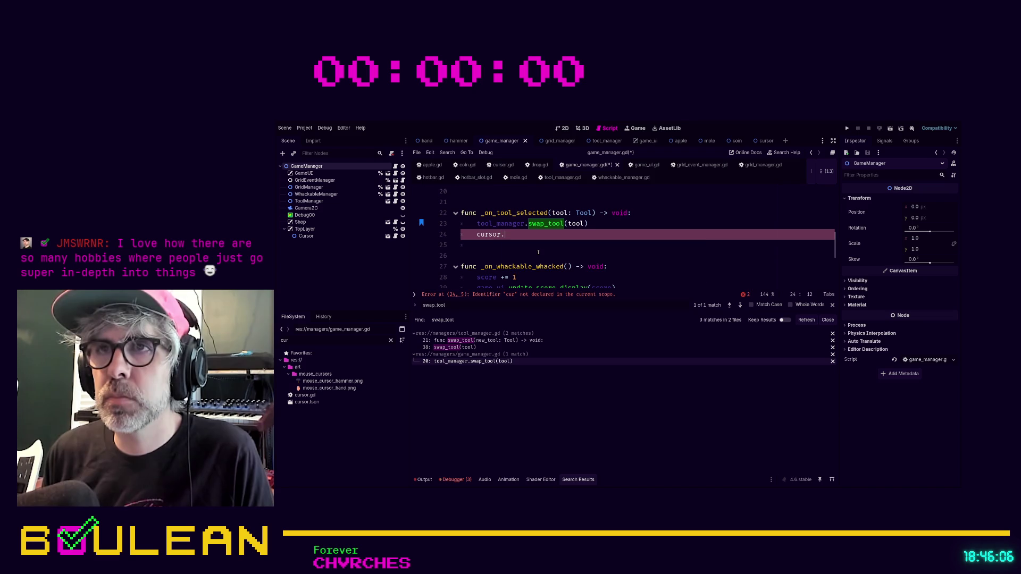
{"action": "type", "text": "s"}
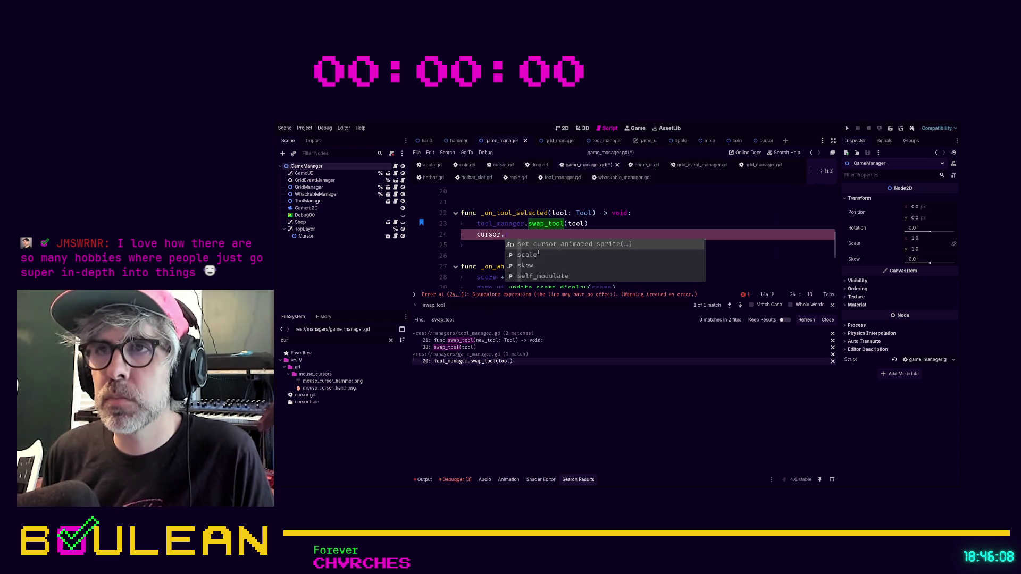
{"action": "key", "text": "BackSpace"}
{"action": "key", "text": "ctrl+k"}
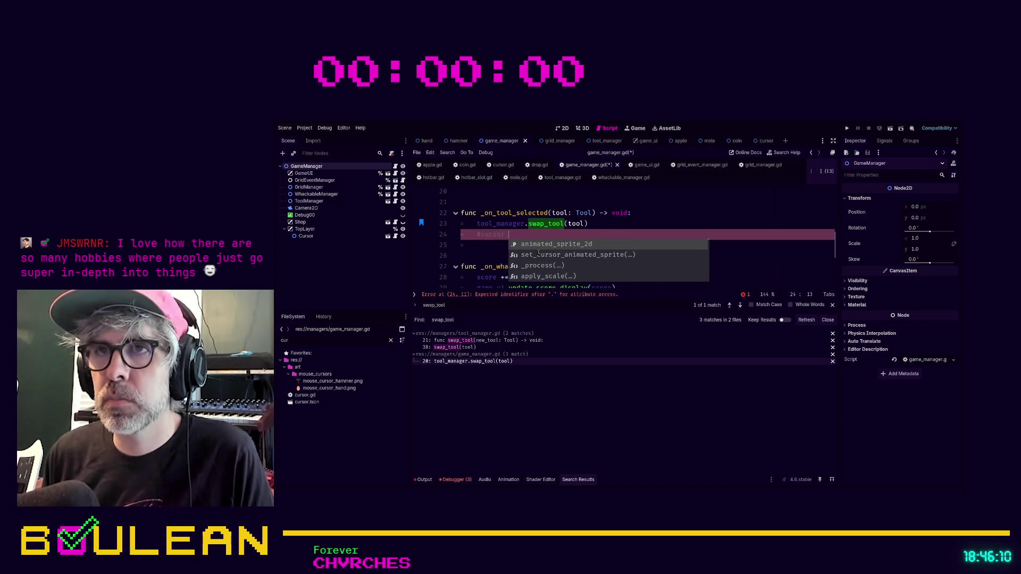
{"action": "key", "text": "Escape"}
{"action": "key", "text": "Down"}
{"action": "key", "text": "ctrl+s"}
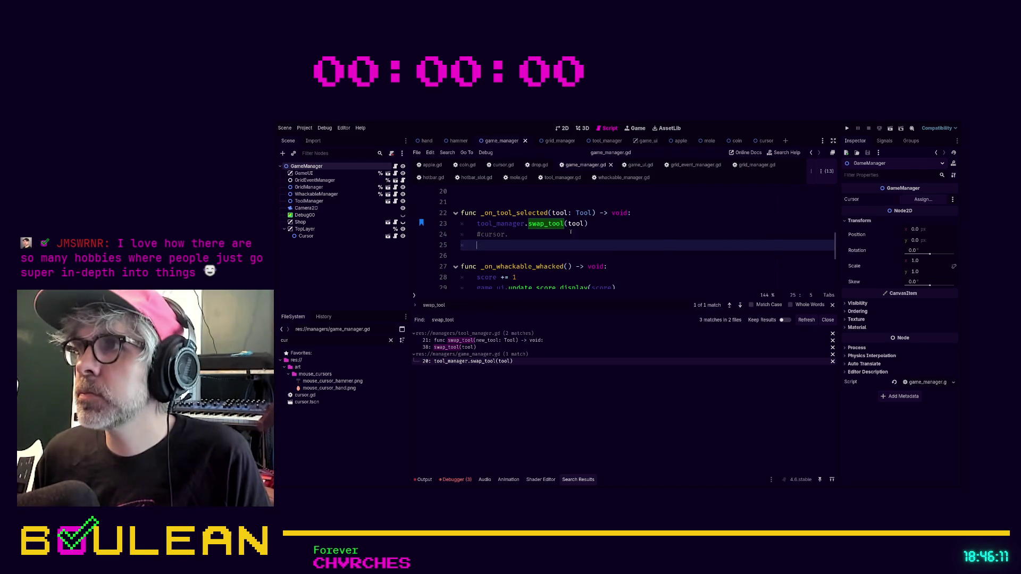
Step: Point GameManager's Cursor property at the Cursor node and start line 25 with cursor
{"action": "left_click", "coordinate": [306, 236]}
{"action": "left_click", "coordinate": [307, 166]}
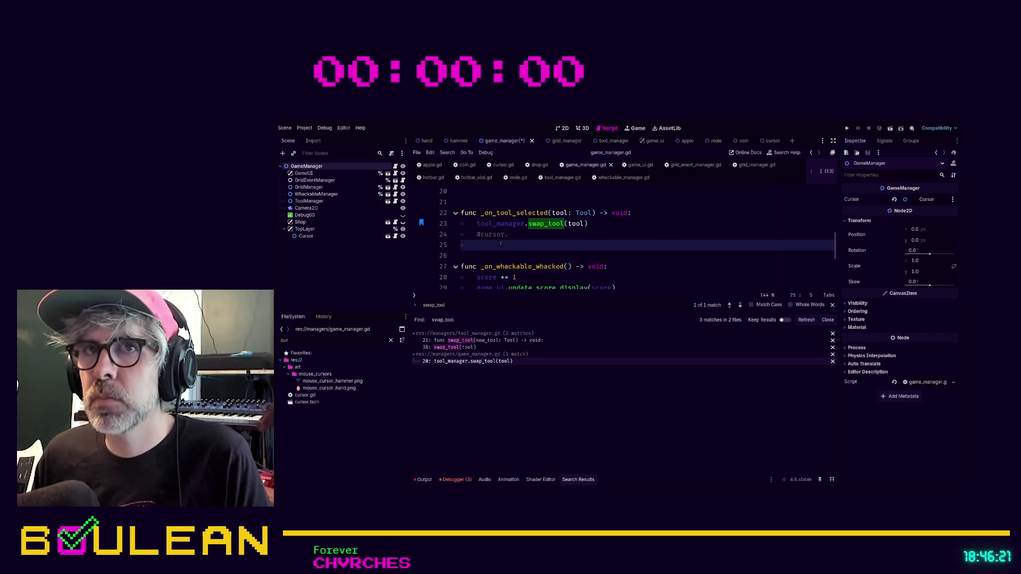
{"action": "type", "text": "cursor"}
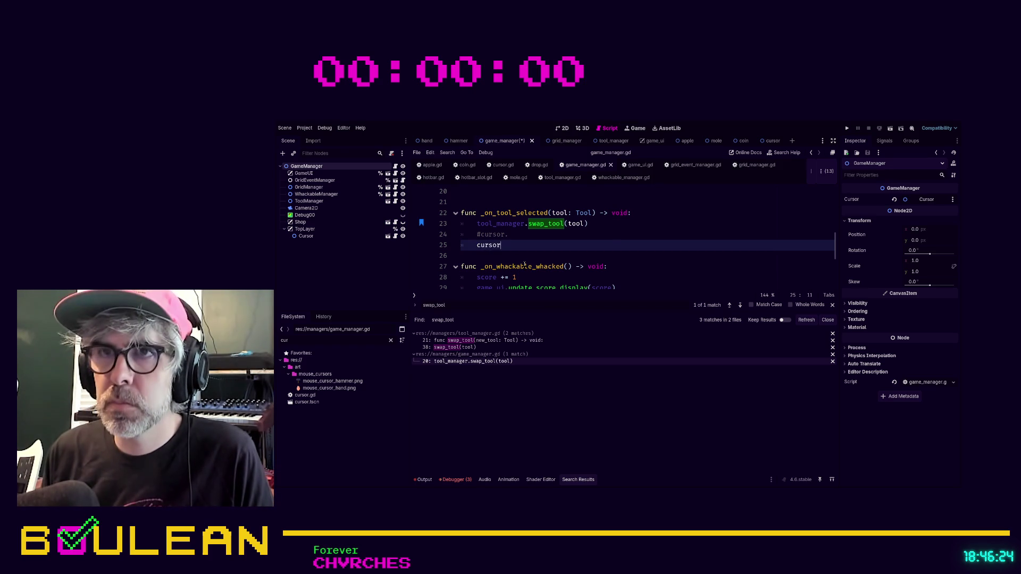
{"action": "type", "text": "."}
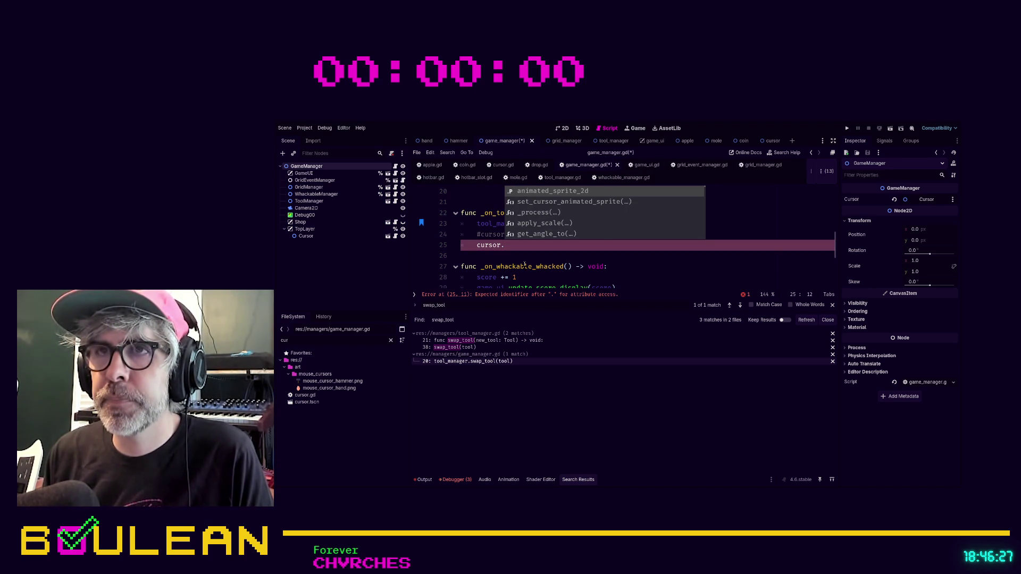
Step: Try animated_sprite_2d after cursor. on line 25, delete it again, and type chan
{"action": "key", "text": "Return"}
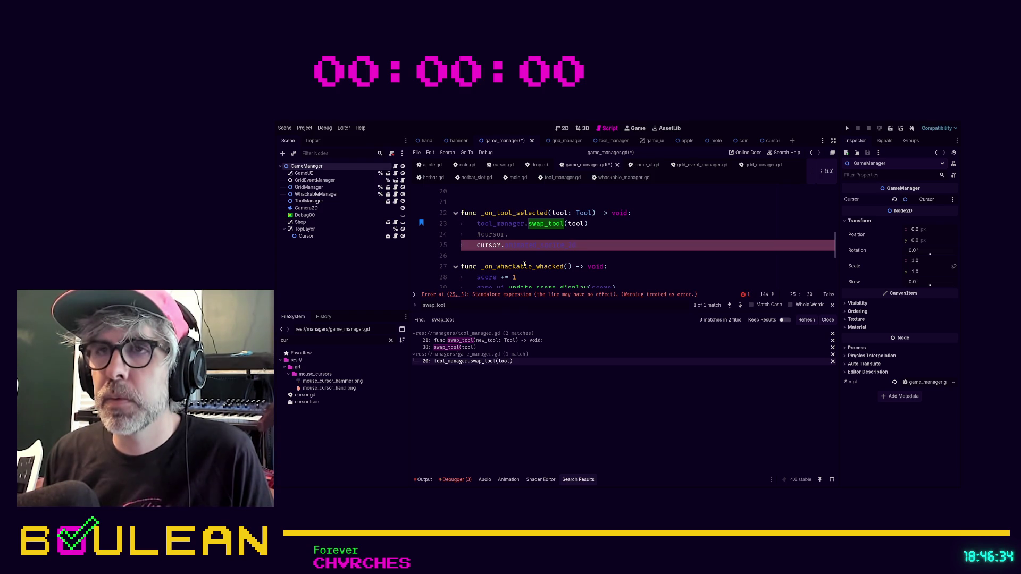
{"action": "key", "text": "BackSpace"}
{"action": "key", "text": "BackSpace"}
{"action": "key", "text": "BackSpace"}
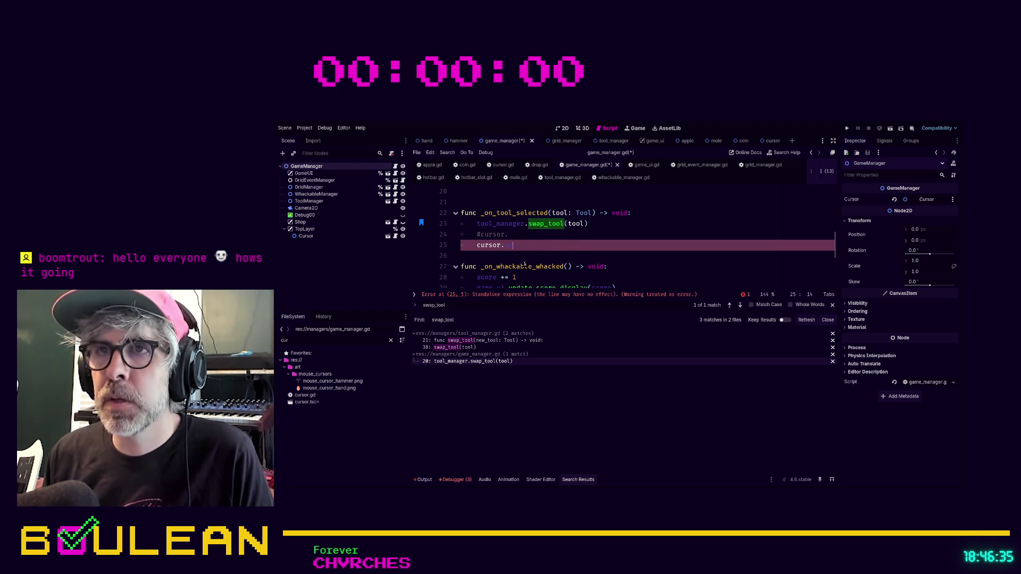
{"action": "key", "text": "BackSpace"}
{"action": "type", "text": "chan"}
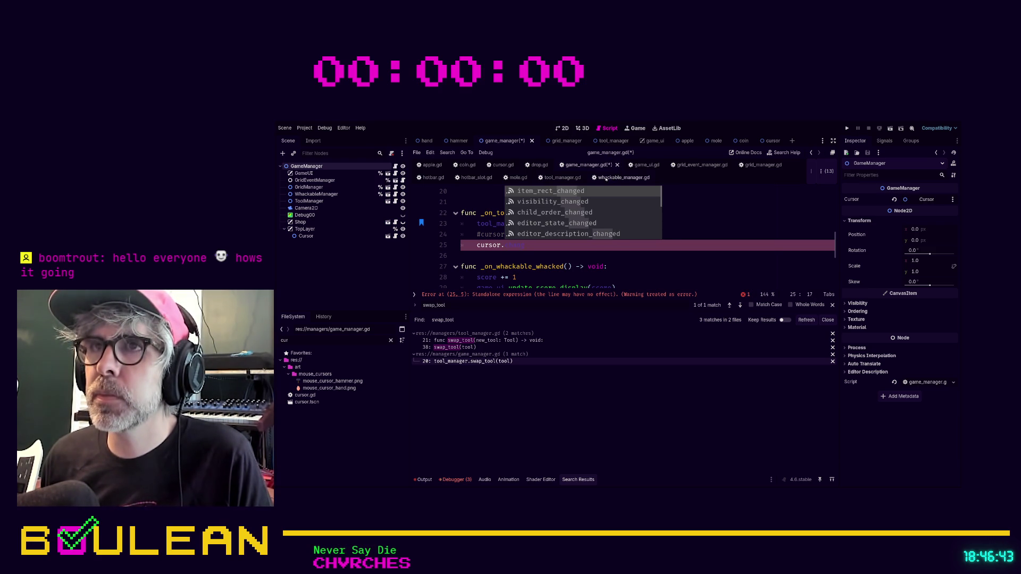
Step: In cursor.gd, change set_cursor_animated_sprite's new_sprite: AnimatedSprite2D parameter to tool: Tool and save
{"action": "left_click", "coordinate": [503, 165]}
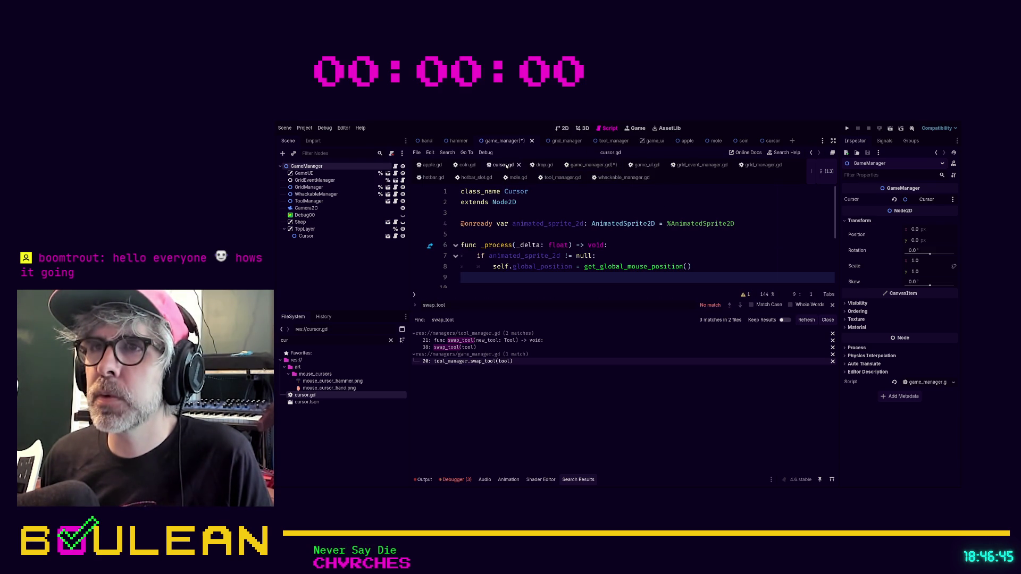
{"action": "scroll", "coordinate": [513, 202], "scroll_direction": "down", "scroll_amount": 2}
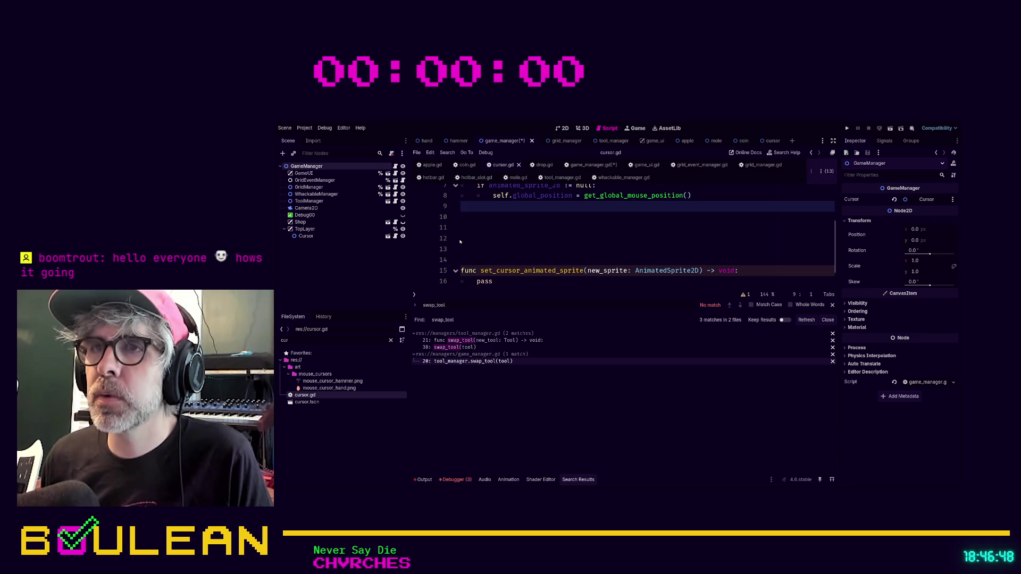
{"action": "left_click", "coordinate": [587, 271]}
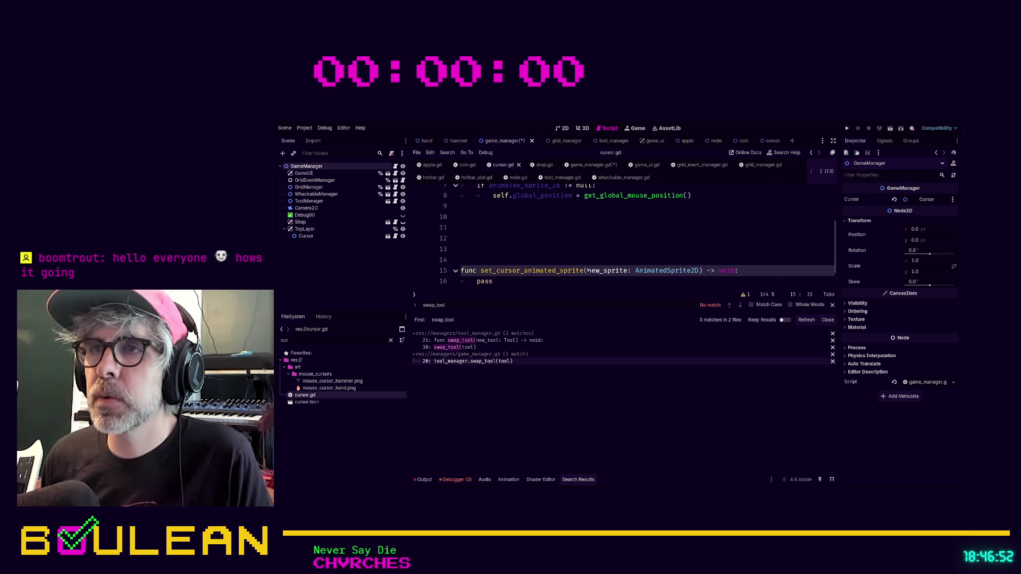
{"action": "left_click", "coordinate": [698, 270], "text": "shift"}
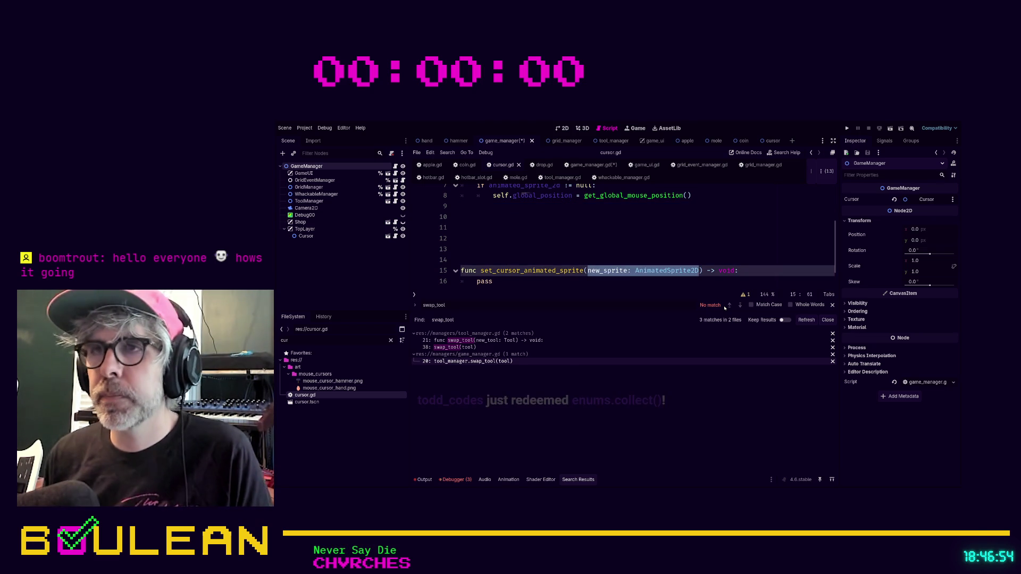
{"action": "type", "text": "tool: Tool"}
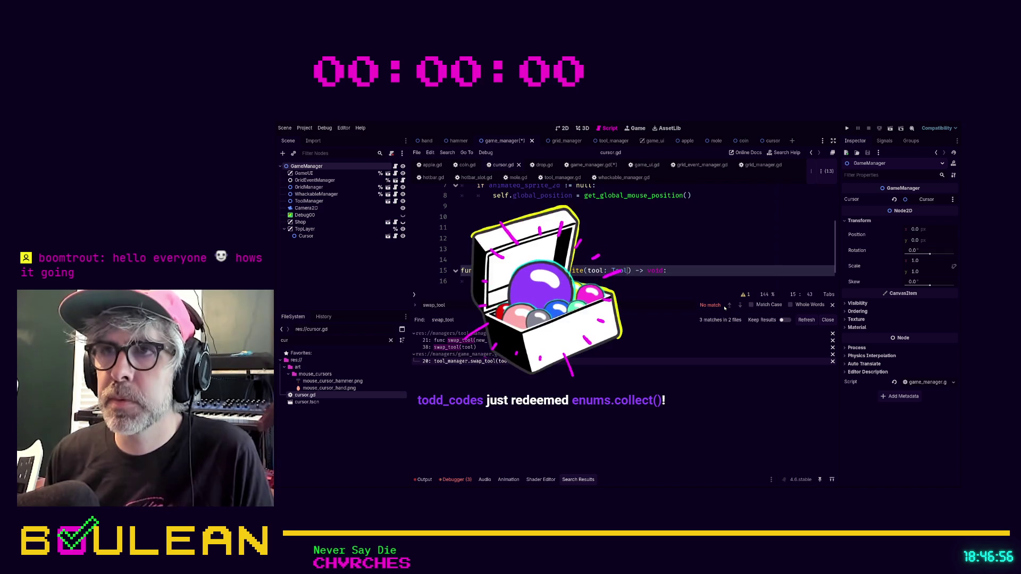
{"action": "left_click", "coordinate": [587, 259]}
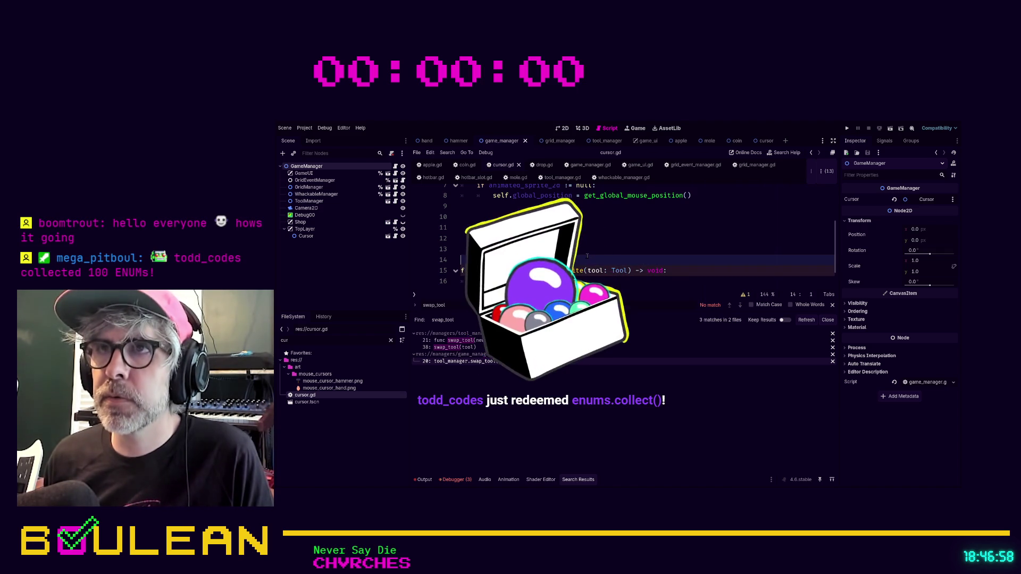
{"action": "key", "text": "ctrl+s"}
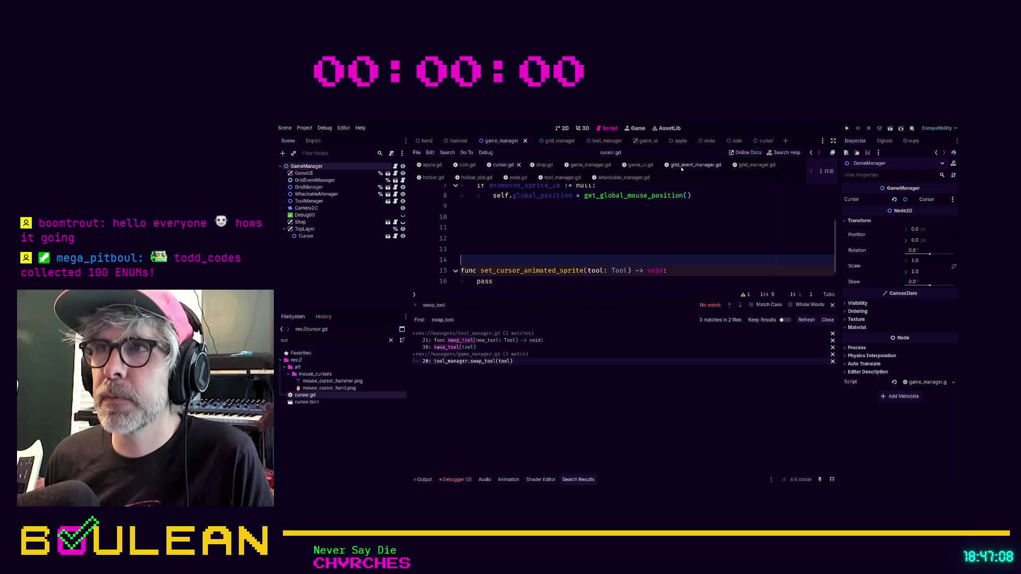
Step: Complete line 25 of game_manager.gd as cursor.set_cursor_animated_sprite(tool)
{"action": "left_click", "coordinate": [587, 165]}
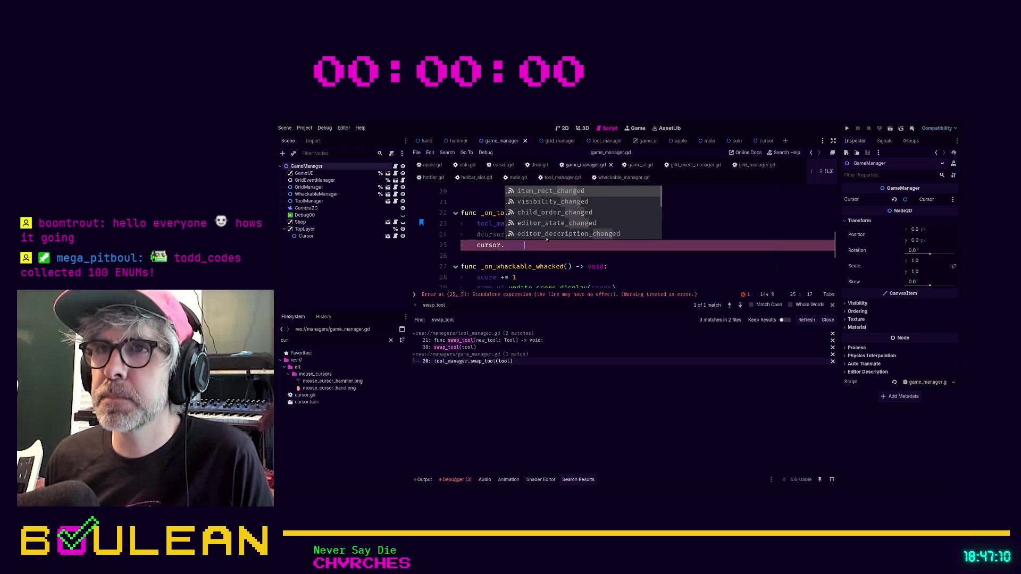
{"action": "key", "text": "Escape"}
{"action": "key", "text": "BackSpace"}
{"action": "key", "text": "BackSpace"}
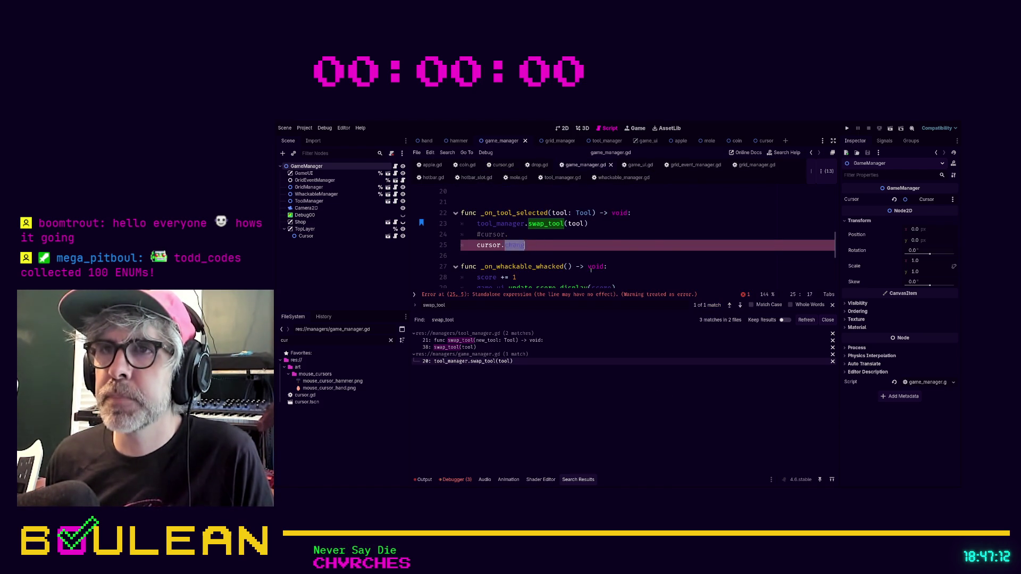
{"action": "key", "text": "ctrl+space"}
{"action": "key", "text": "Return"}
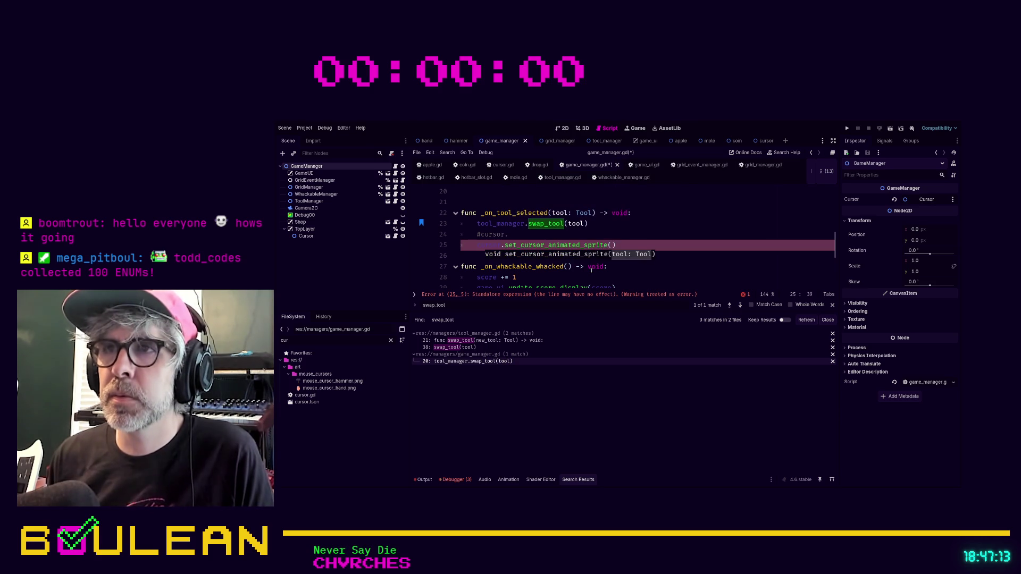
{"action": "type", "text": "tool"}
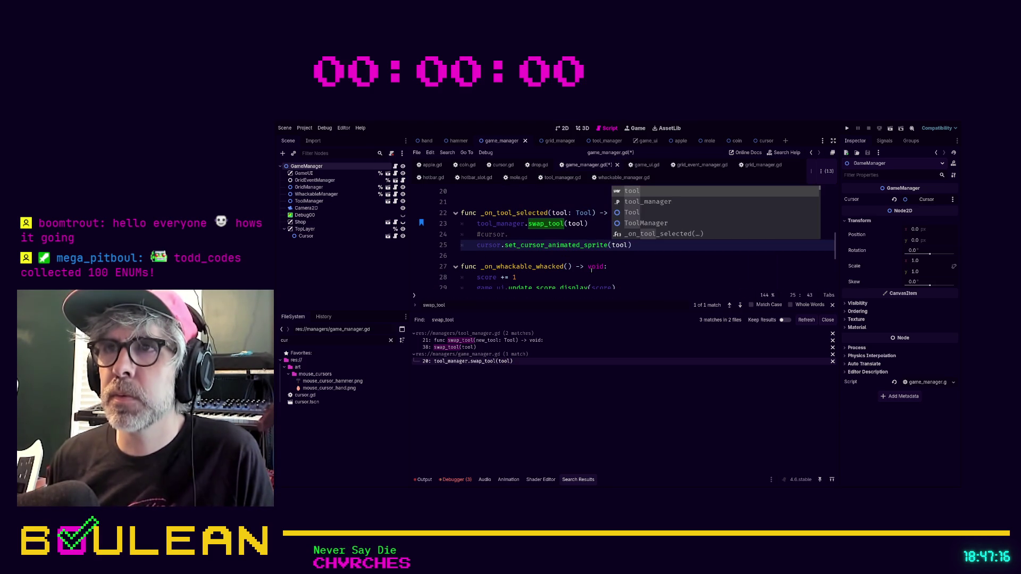
{"action": "key", "text": "Escape"}
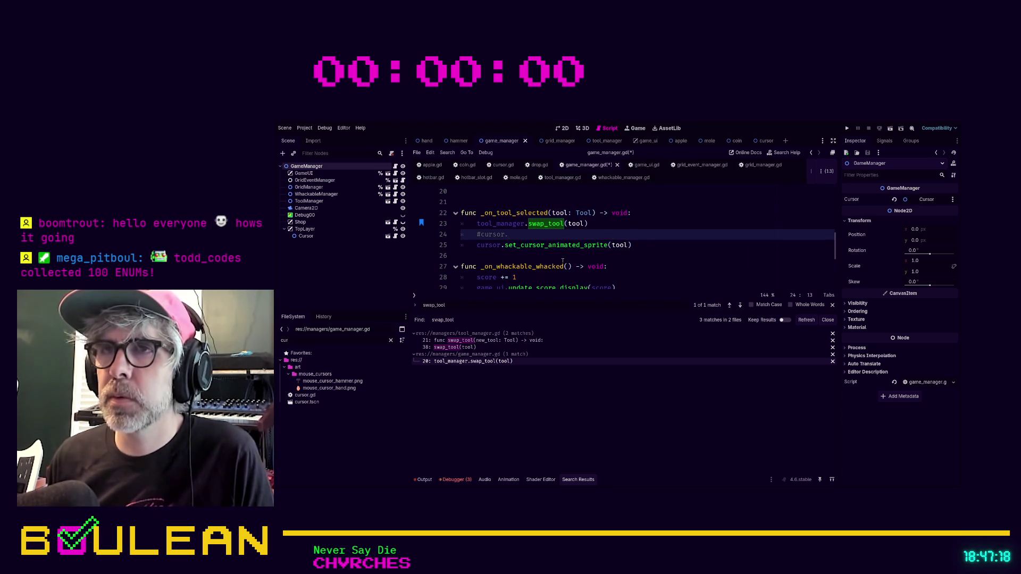
Step: Comment out the tool_manager.swap_tool call, save, and jump to set_cursor_animated_sprite's definition
{"action": "left_click", "coordinate": [509, 224]}
{"action": "key", "text": "ctrl+k"}
{"action": "key", "text": "Down"}
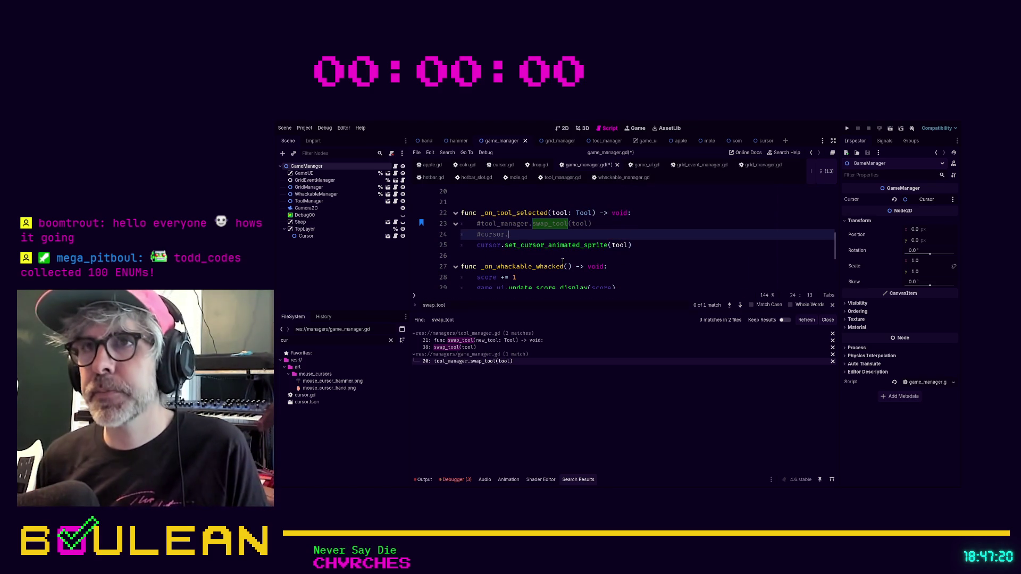
{"action": "key", "text": "ctrl+s"}
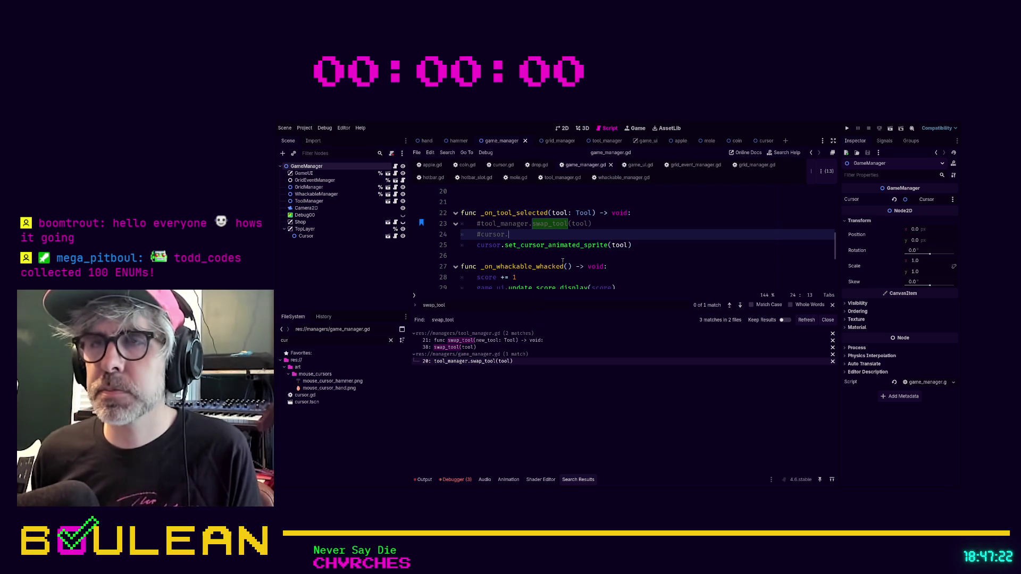
{"action": "left_click", "coordinate": [558, 246], "text": "ctrl"}
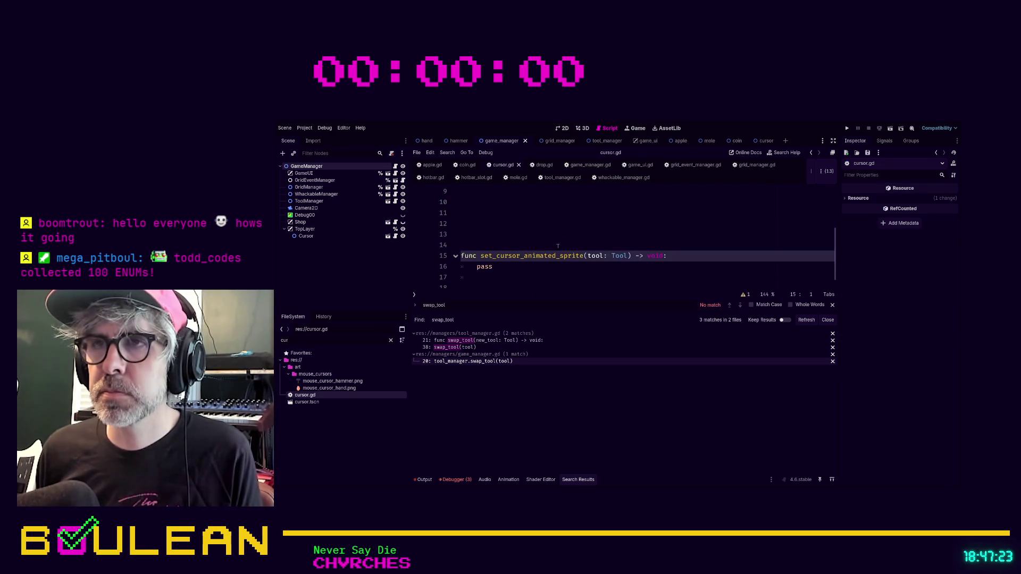
Step: Clear the pass placeholder from set_cursor_animated_sprite's body in cursor.gd
{"action": "left_click", "coordinate": [544, 269]}
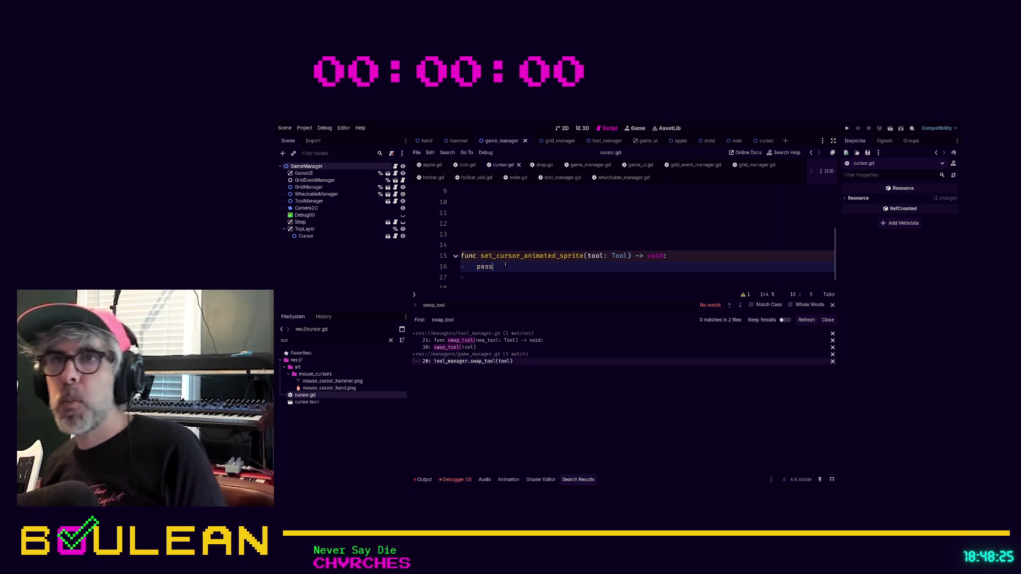
{"action": "key", "text": "BackSpace"}
{"action": "key", "text": "BackSpace"}
{"action": "key", "text": "BackSpace"}
Step: Start line 16 as an animated_sprite_2d assignment ending in tool., and filter project files by 'tool'
{"action": "type", "text": "animated"}
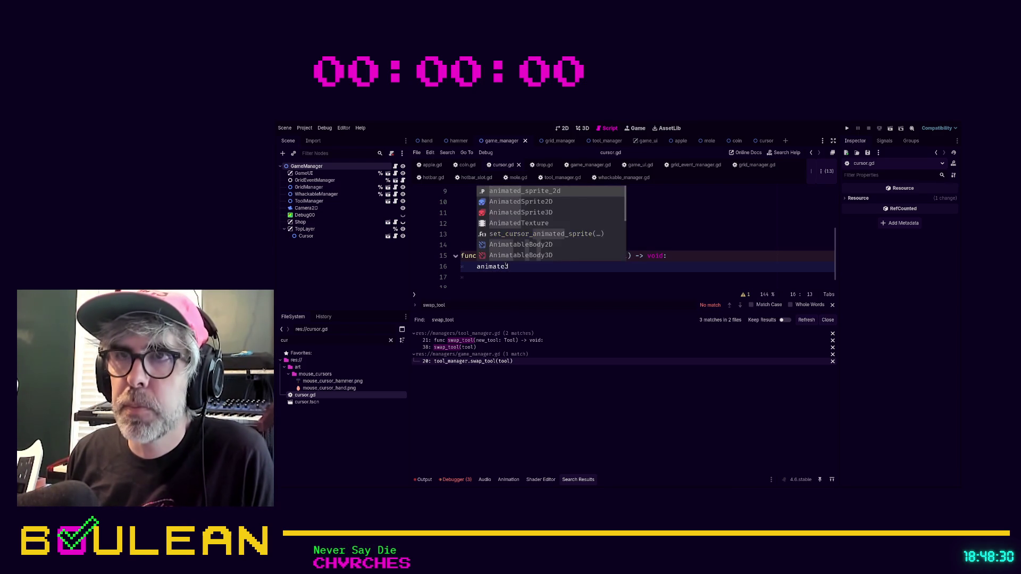
{"action": "key", "text": "Return"}
{"action": "type", "text": ".to"}
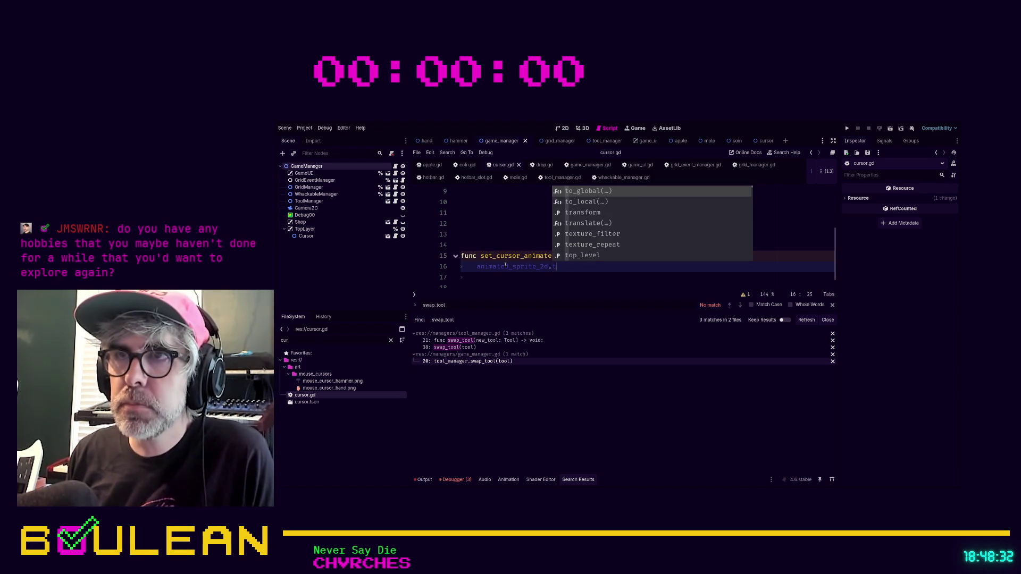
{"action": "key", "text": "BackSpace"}
{"action": "key", "text": "BackSpace"}
{"action": "key", "text": "BackSpace"}
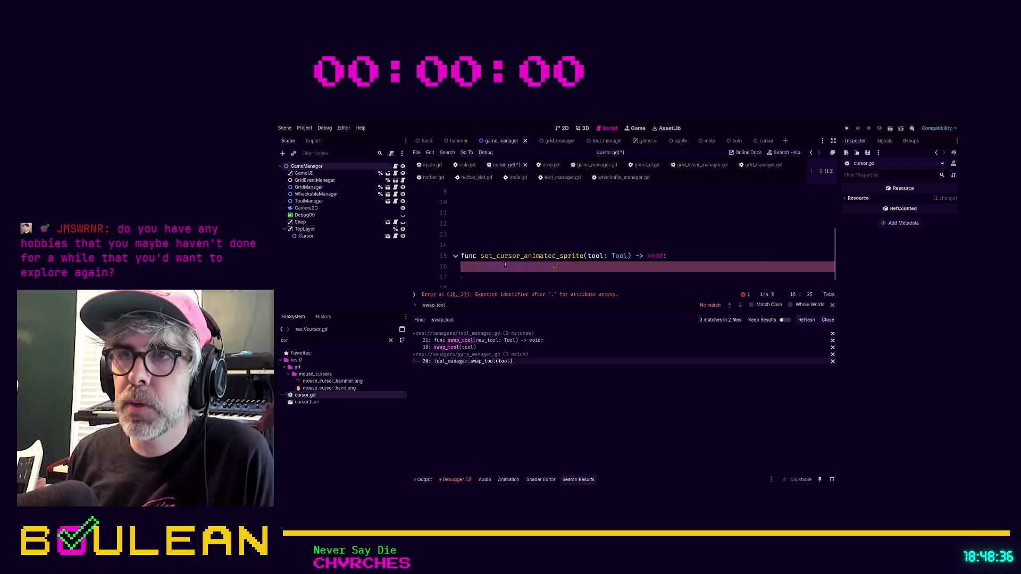
{"action": "type", "text": "."}
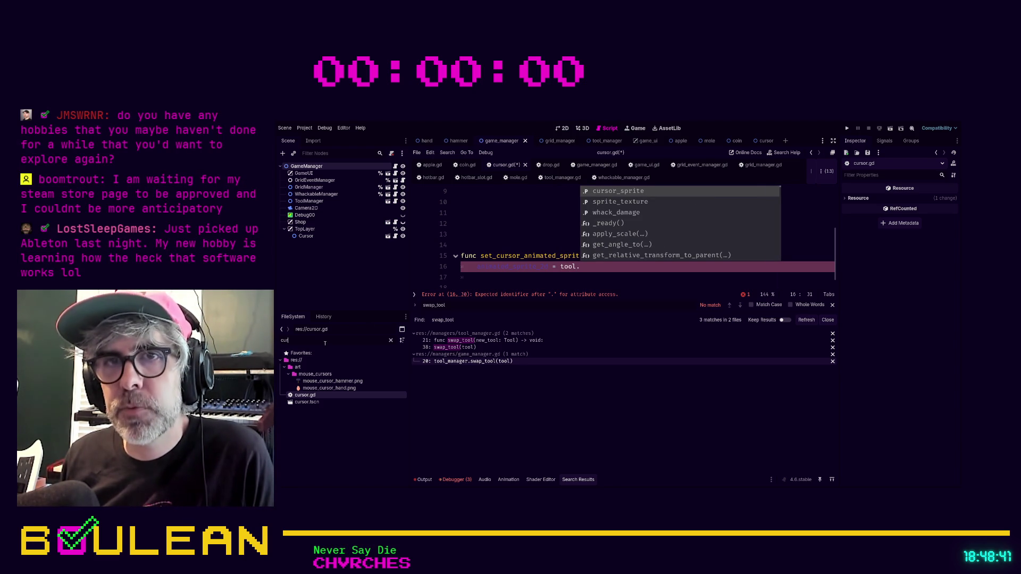
{"action": "type", "text": "tool"}
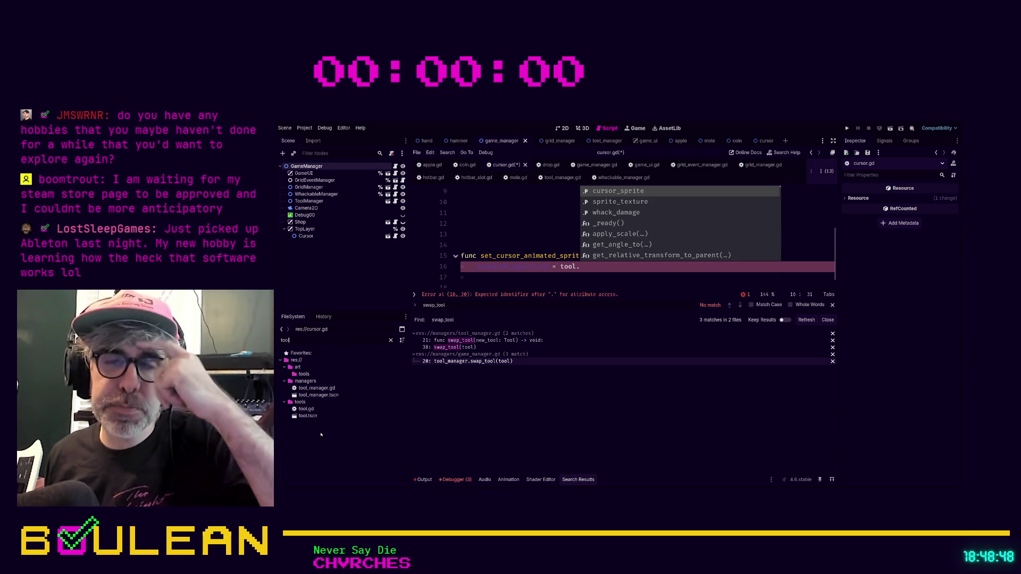
Step: Open tool.tscn, clear the file filter to show the tools folder, and open hammer.tscn
{"action": "double_click", "coordinate": [308, 416]}
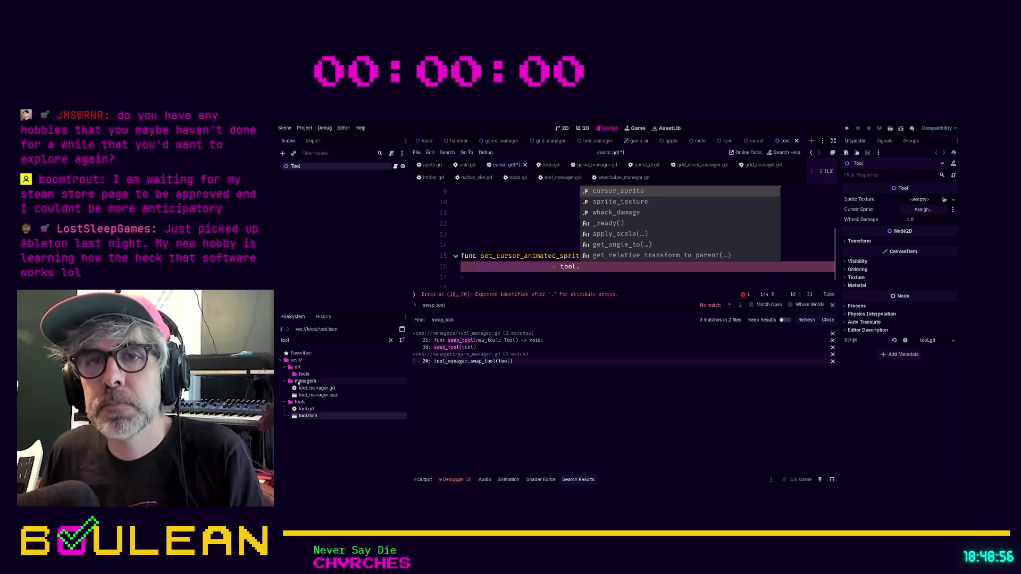
{"action": "left_click", "coordinate": [300, 402]}
{"action": "left_click", "coordinate": [391, 340]}
{"action": "scroll", "coordinate": [363, 373], "scroll_direction": "down", "scroll_amount": 5}
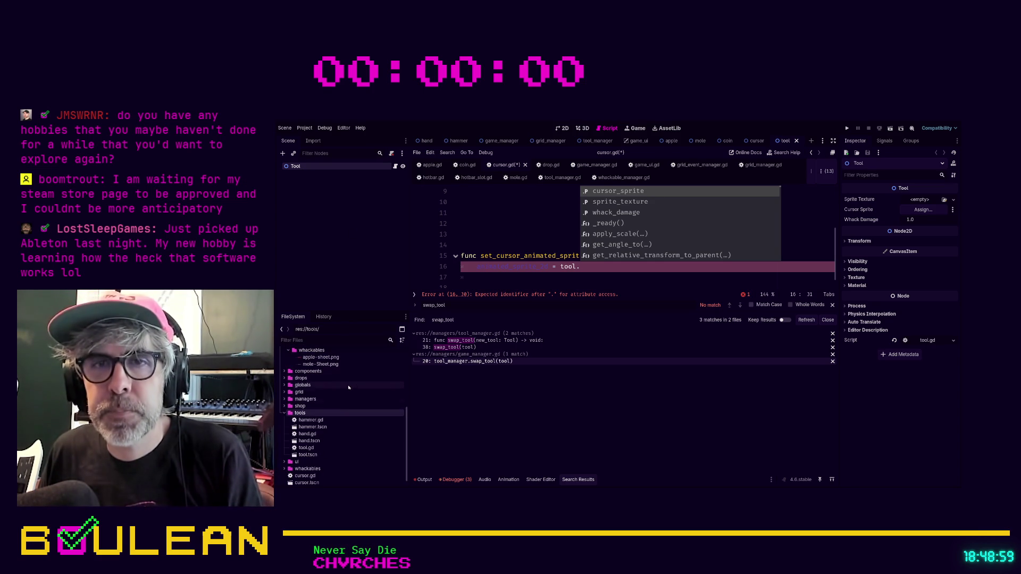
{"action": "double_click", "coordinate": [312, 427]}
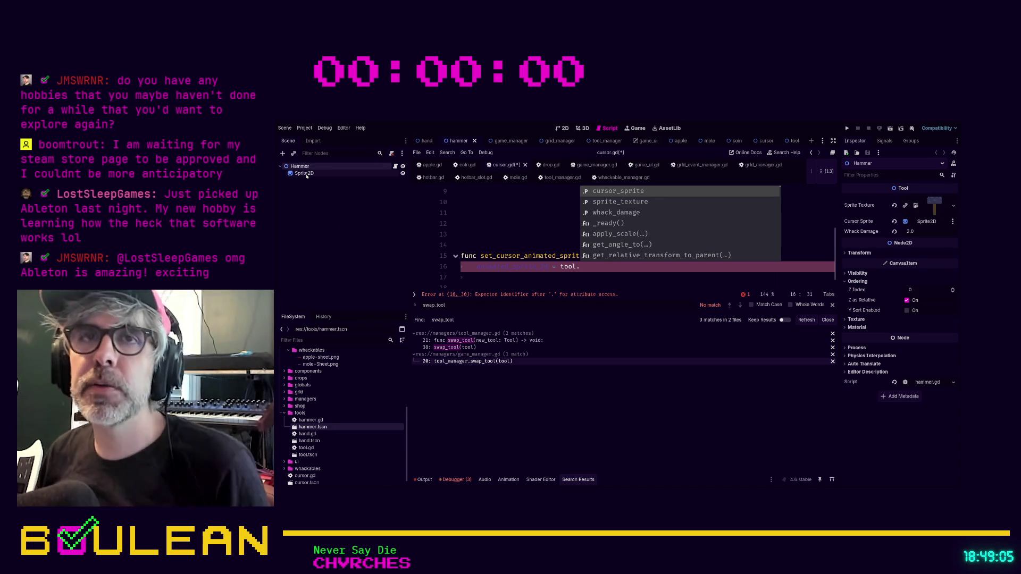
Step: Select the hammer's Sprite2D and zoom the 2D canvas in on the hammer sprite
{"action": "left_click", "coordinate": [306, 174]}
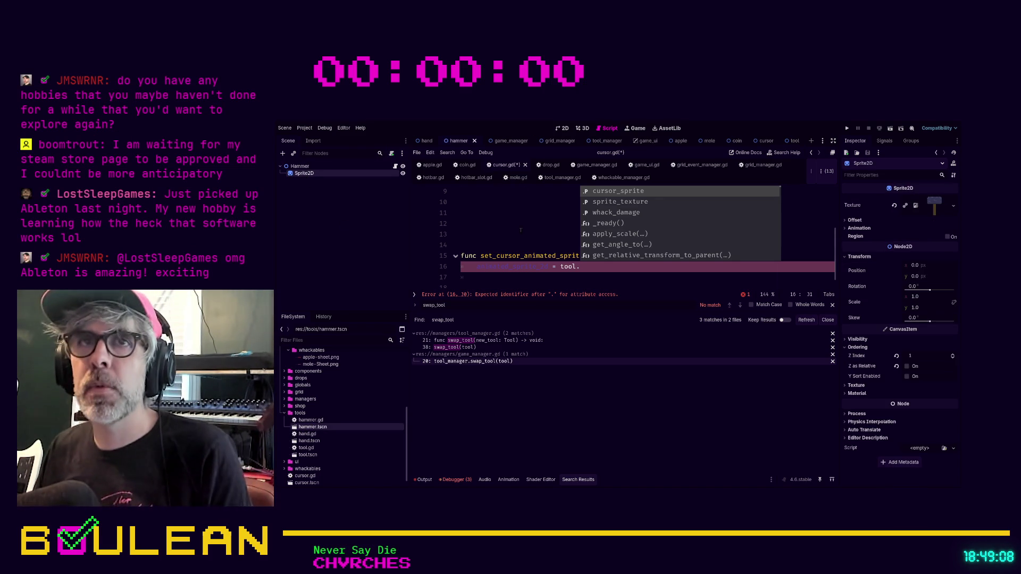
{"action": "left_click", "coordinate": [564, 129]}
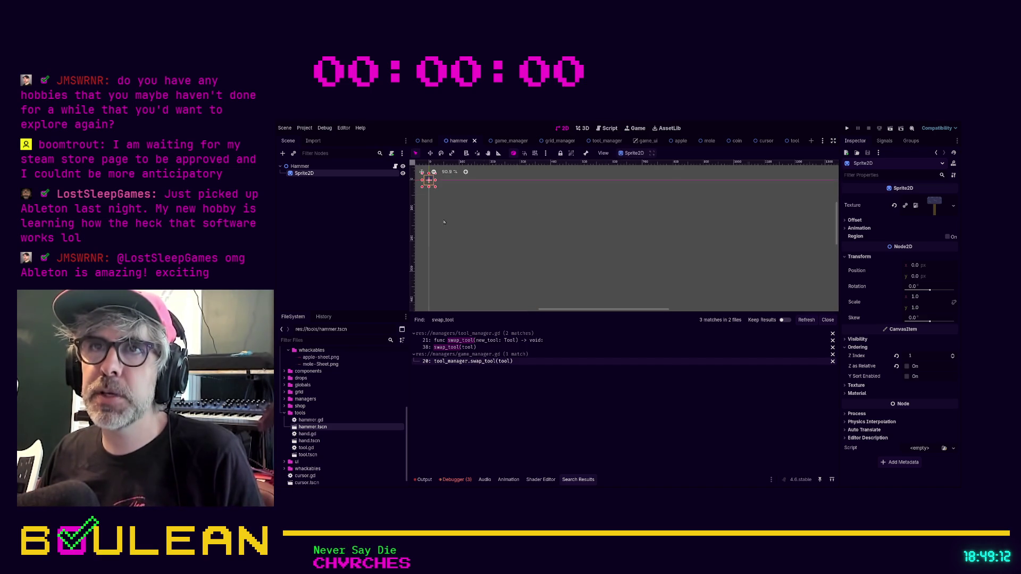
{"action": "scroll", "coordinate": [441, 206], "scroll_direction": "down", "scroll_amount": 3}
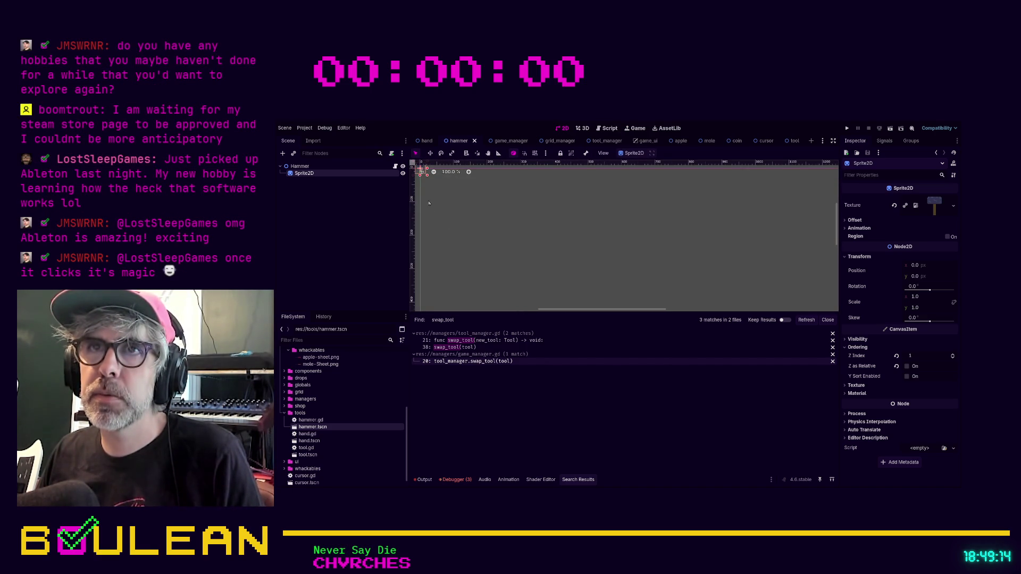
{"action": "left_click_drag", "start_coordinate": [441, 206], "coordinate": [548, 276]}
{"action": "scroll", "coordinate": [513, 240], "scroll_direction": "up", "scroll_amount": 4}
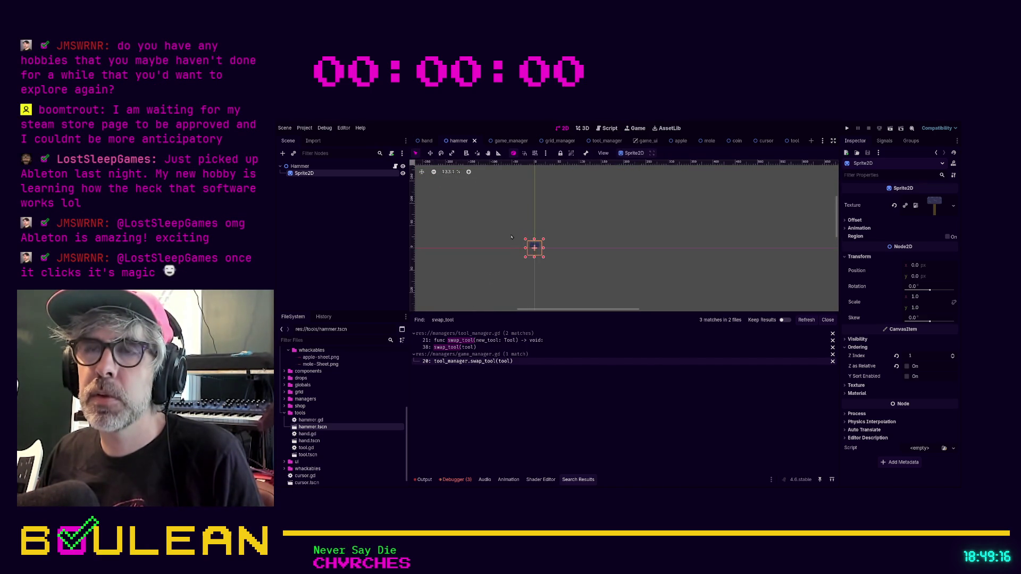
{"action": "scroll", "coordinate": [513, 239], "scroll_direction": "up", "scroll_amount": 7}
{"action": "scroll", "coordinate": [523, 261], "scroll_direction": "up", "scroll_amount": 5}
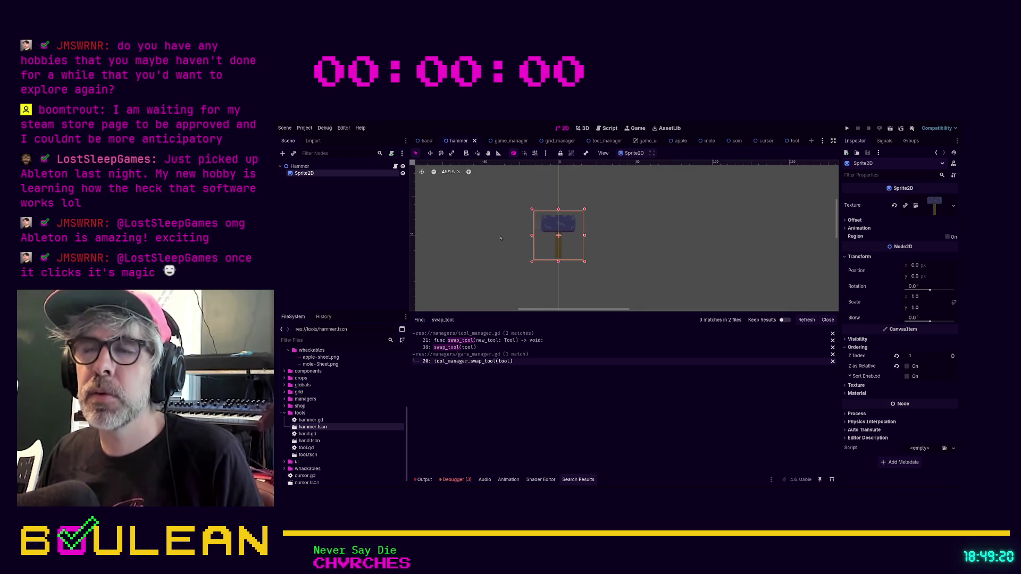
{"action": "left_click_drag", "start_coordinate": [501, 238], "coordinate": [474, 255]}
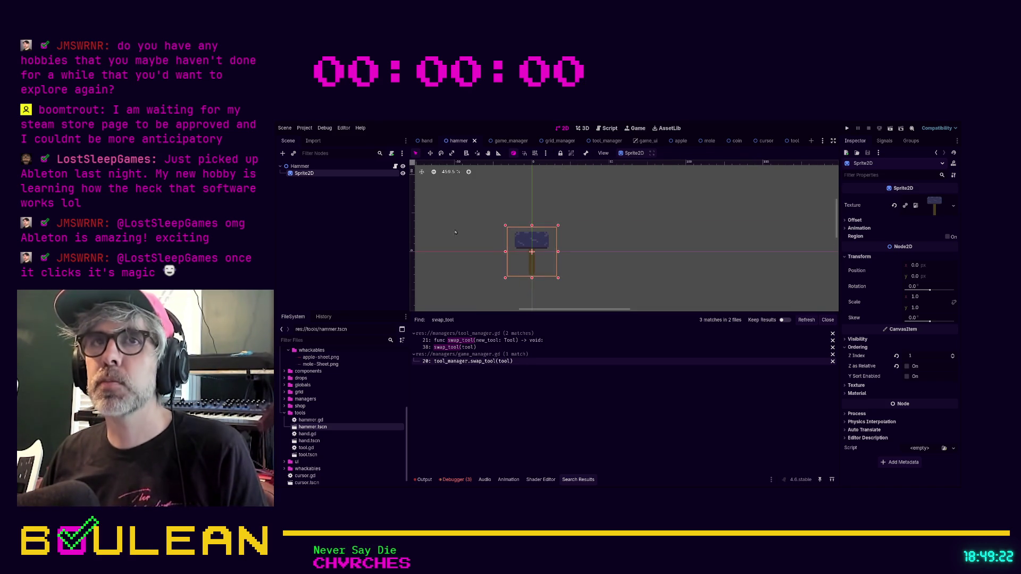
{"action": "left_click", "coordinate": [310, 166]}
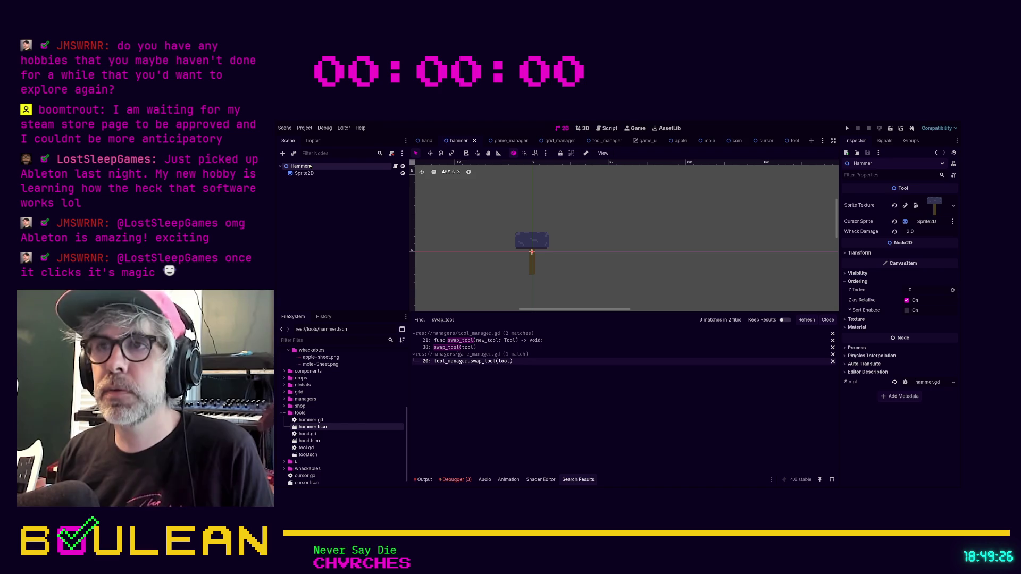
Step: Add an AnimatedSprite2D with new SpriteFrames using hammer.png, save, and delete the old Sprite2D
{"action": "key", "text": "ctrl+v"}
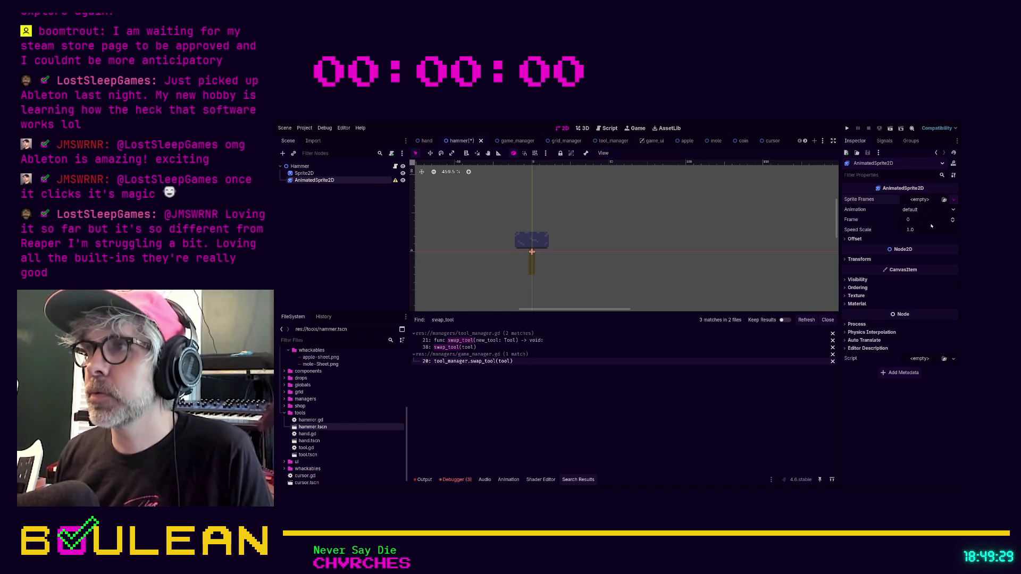
{"action": "left_click", "coordinate": [920, 199]}
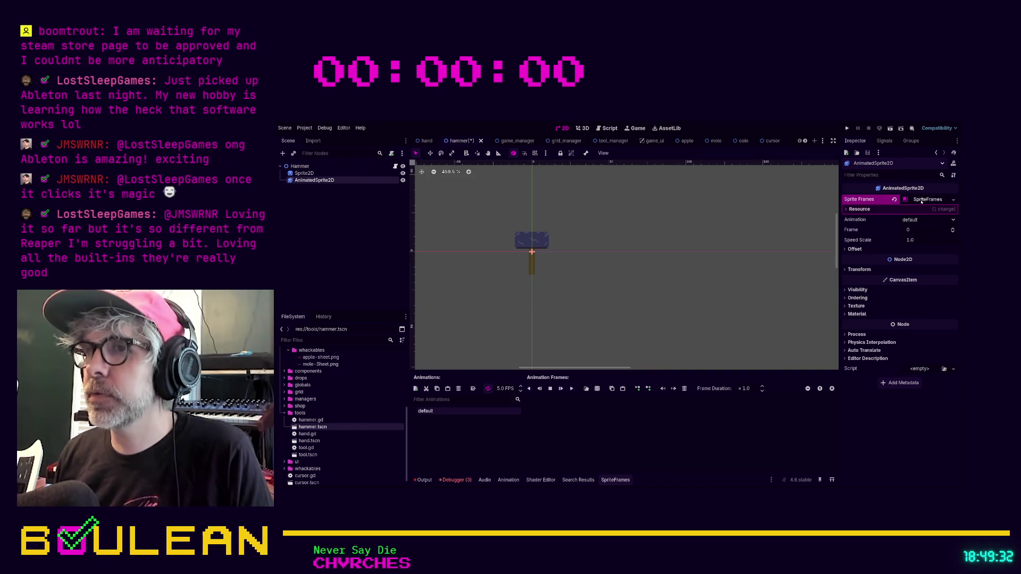
{"action": "scroll", "coordinate": [374, 410], "scroll_direction": "up", "scroll_amount": 5}
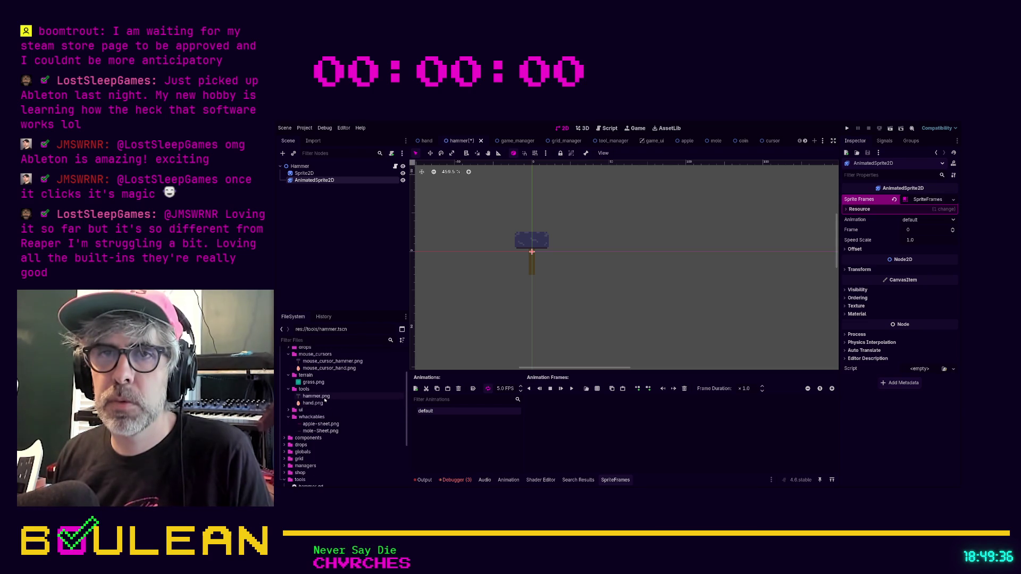
{"action": "left_click_drag", "start_coordinate": [318, 396], "coordinate": [568, 429]}
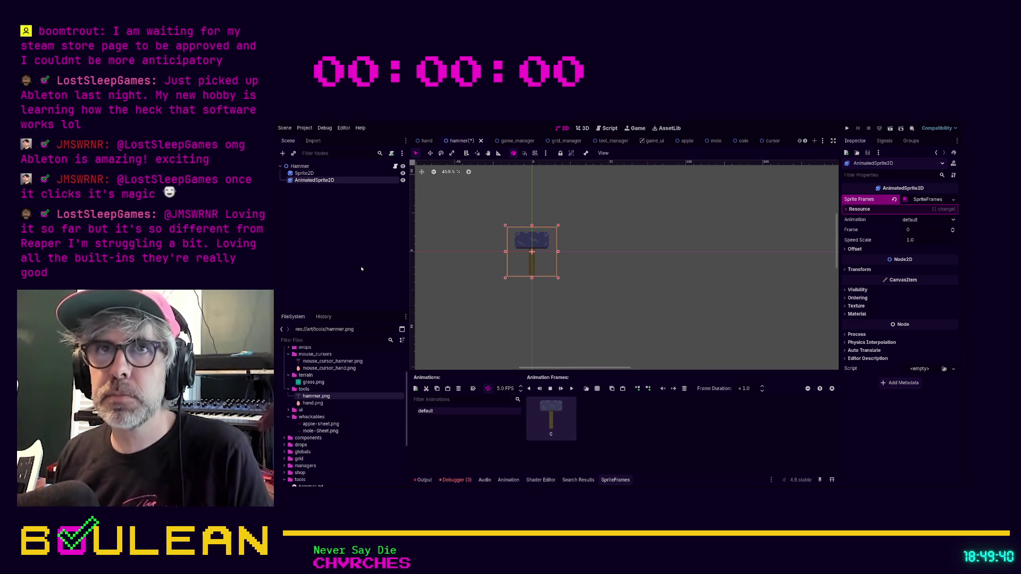
{"action": "left_click", "coordinate": [488, 339]}
{"action": "key", "text": "ctrl+s"}
{"action": "left_click", "coordinate": [316, 174]}
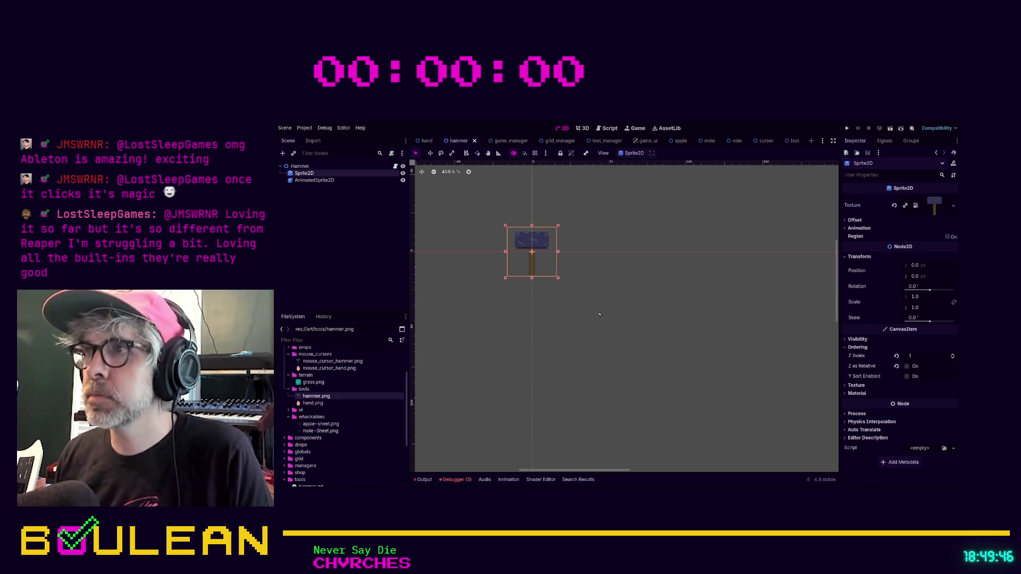
{"action": "key", "text": "Delete"}
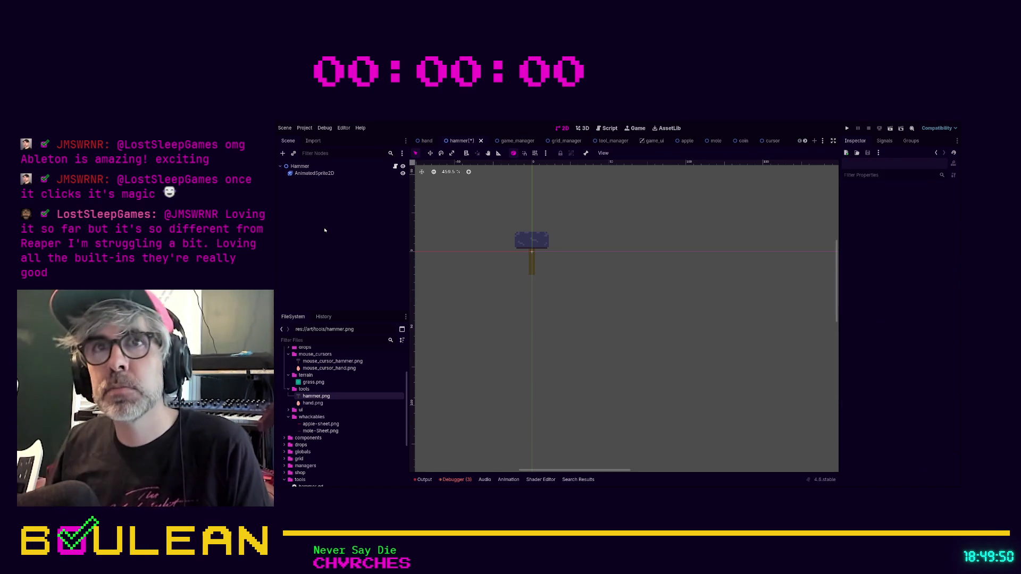
Step: Open the Hammer's hammer.gd script, then filter files by 'hand' and open the Hand scene
{"action": "left_click", "coordinate": [395, 166]}
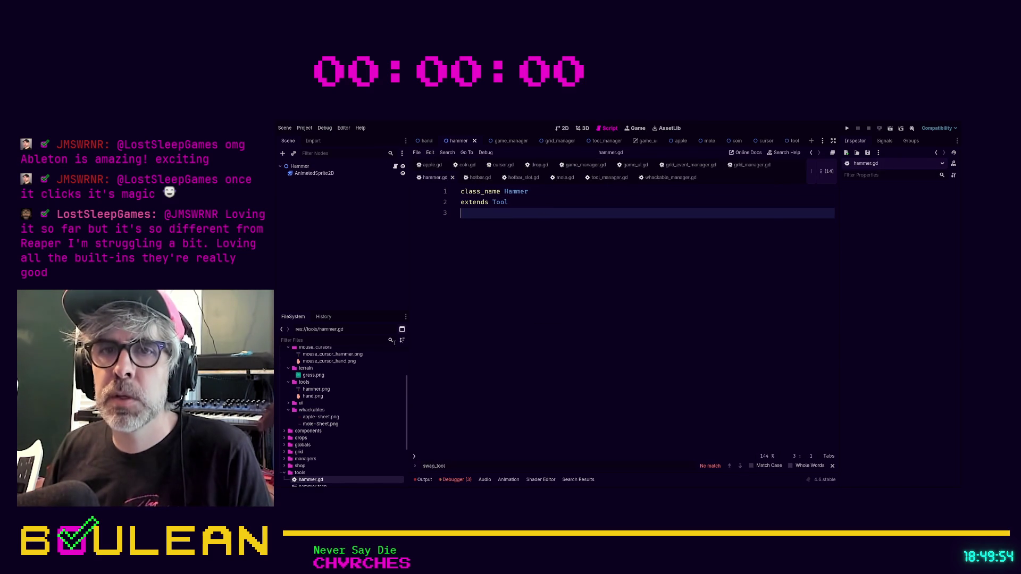
{"action": "scroll", "coordinate": [348, 404], "scroll_direction": "up", "scroll_amount": 3}
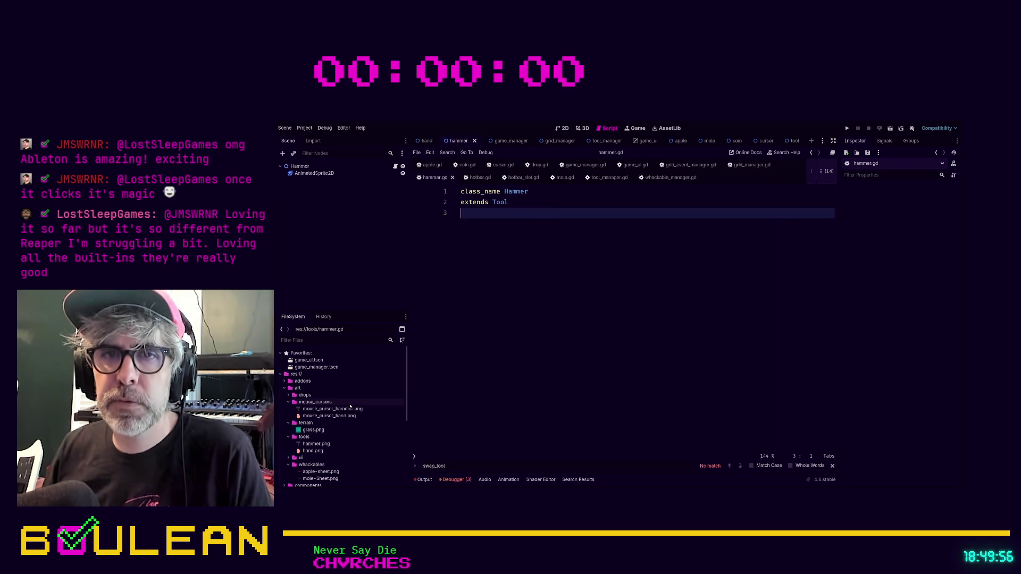
{"action": "left_click", "coordinate": [319, 340]}
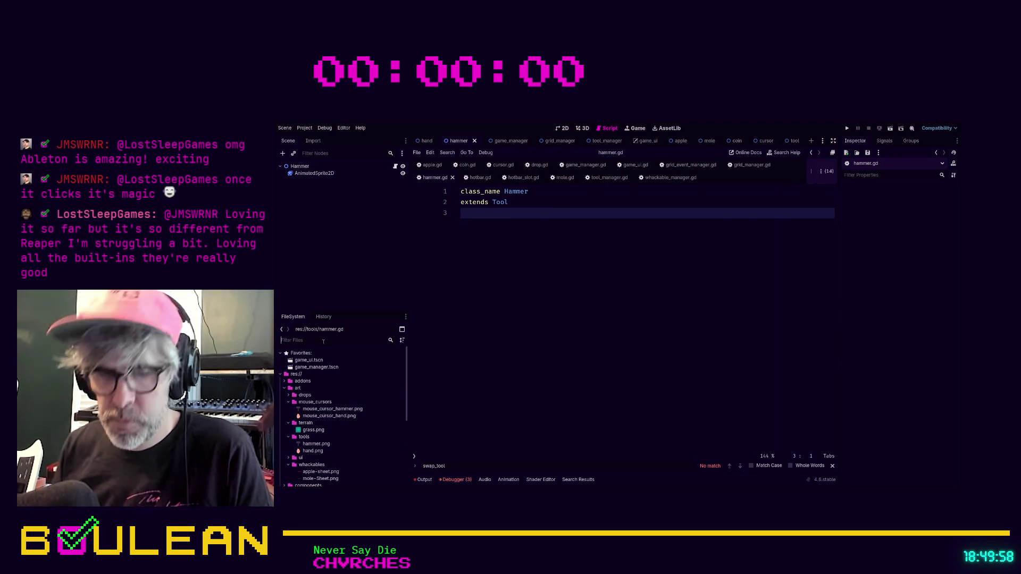
{"action": "type", "text": "hand"}
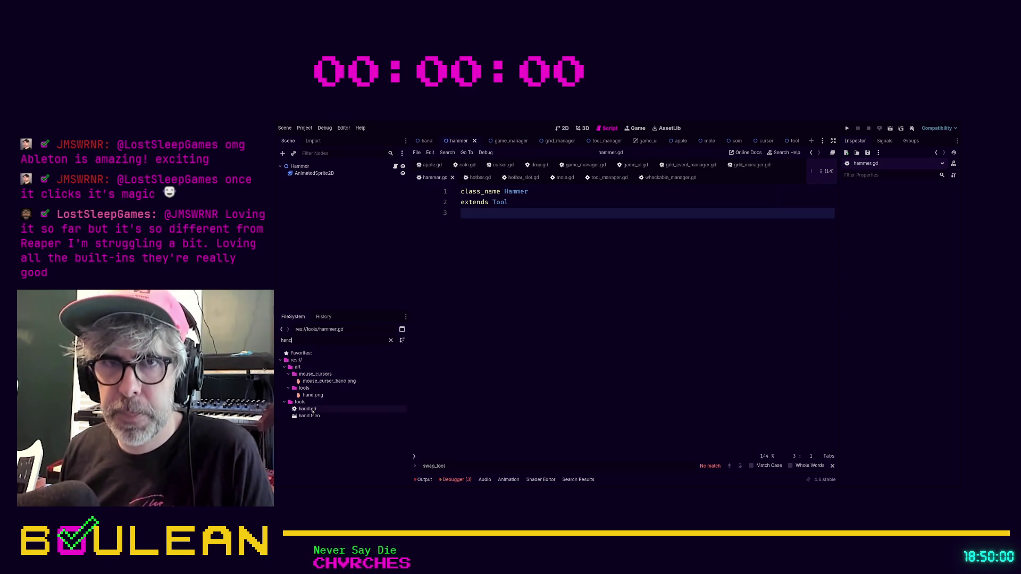
{"action": "double_click", "coordinate": [309, 415]}
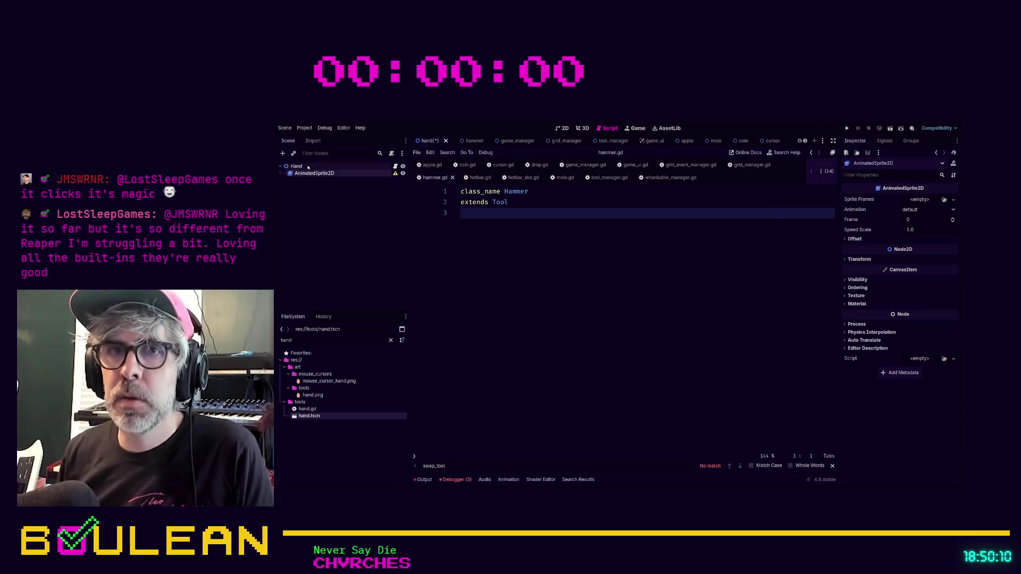
Step: Give the hand's AnimatedSprite2D a new SpriteFrames with hand.png and save the Hand scene
{"action": "left_click", "coordinate": [920, 199]}
{"action": "left_click", "coordinate": [923, 211]}
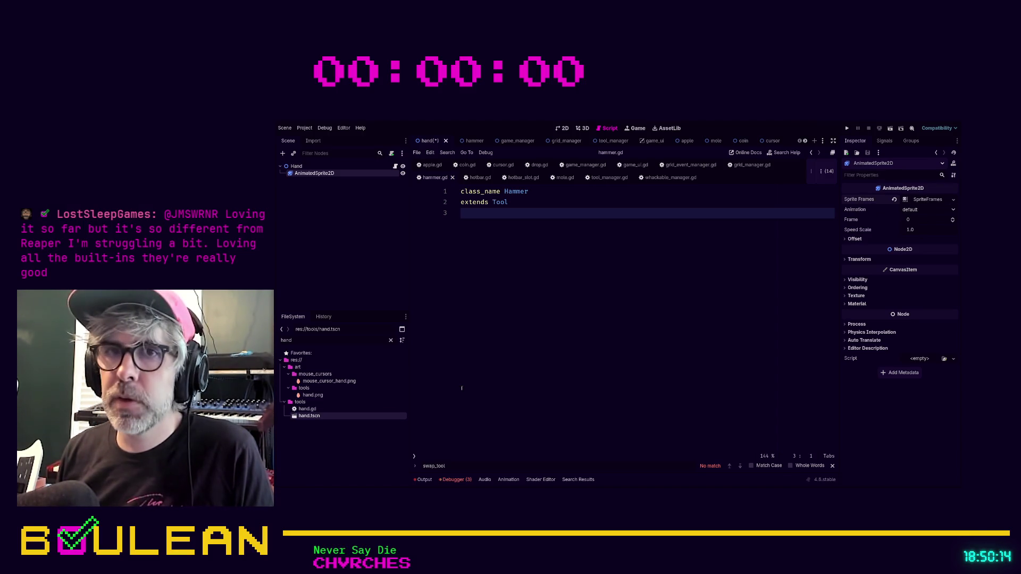
{"action": "mouse_move", "coordinate": [312, 395]}
{"action": "left_mouse_down"}
{"action": "mouse_move", "coordinate": [548, 347]}
{"action": "mouse_move", "coordinate": [339, 398]}
{"action": "left_mouse_up"}
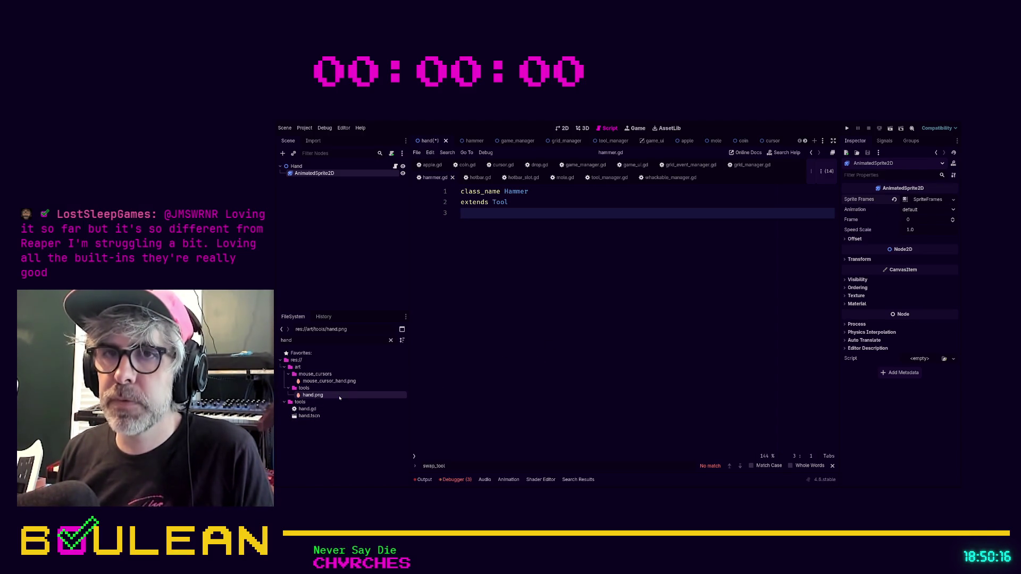
{"action": "left_click", "coordinate": [927, 201]}
{"action": "left_click_drag", "start_coordinate": [390, 398], "coordinate": [551, 415]}
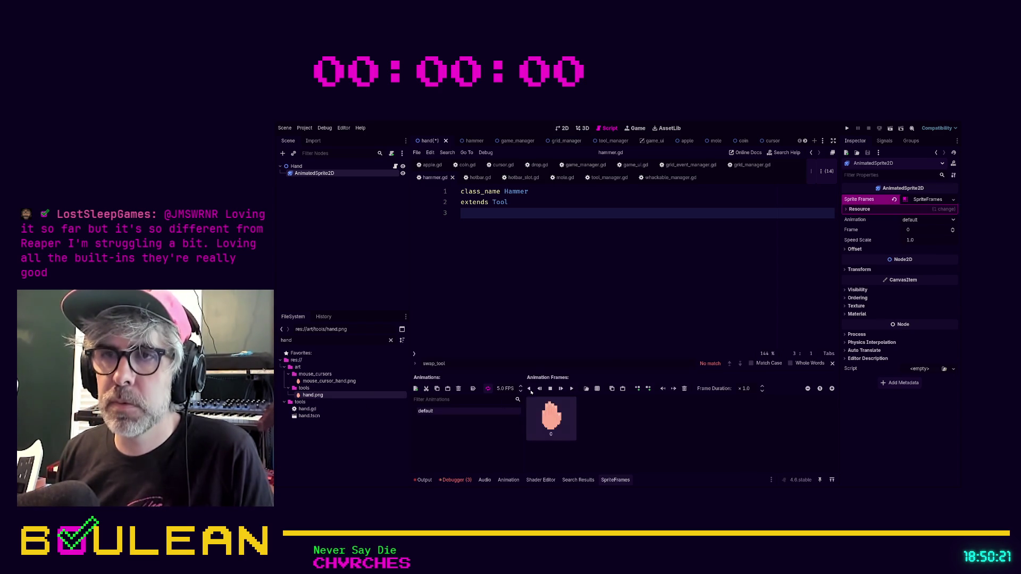
{"action": "left_click", "coordinate": [386, 256]}
{"action": "key", "text": "ctrl+s"}
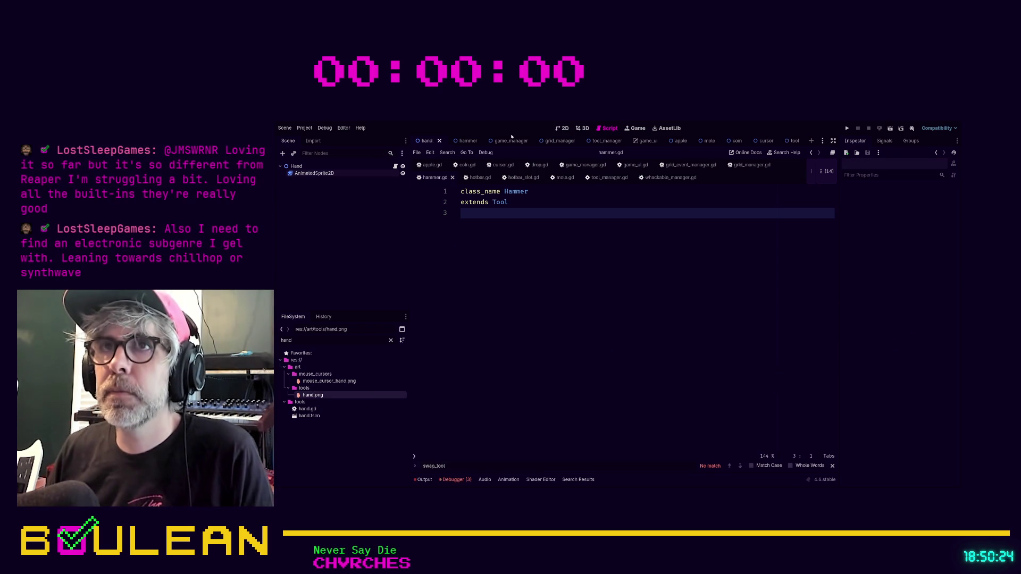
{"action": "left_click", "coordinate": [562, 133]}
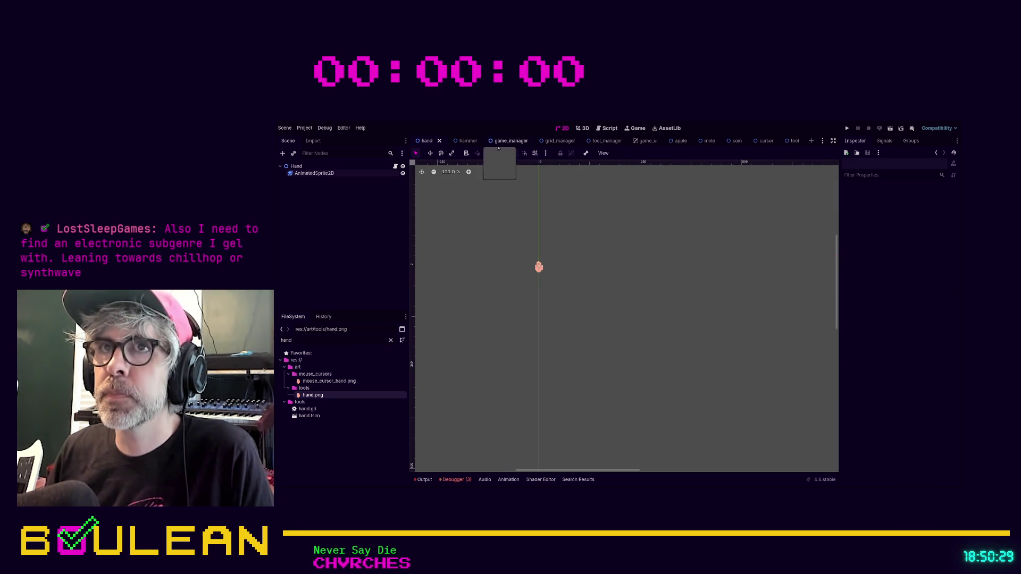
{"action": "left_click", "coordinate": [600, 130]}
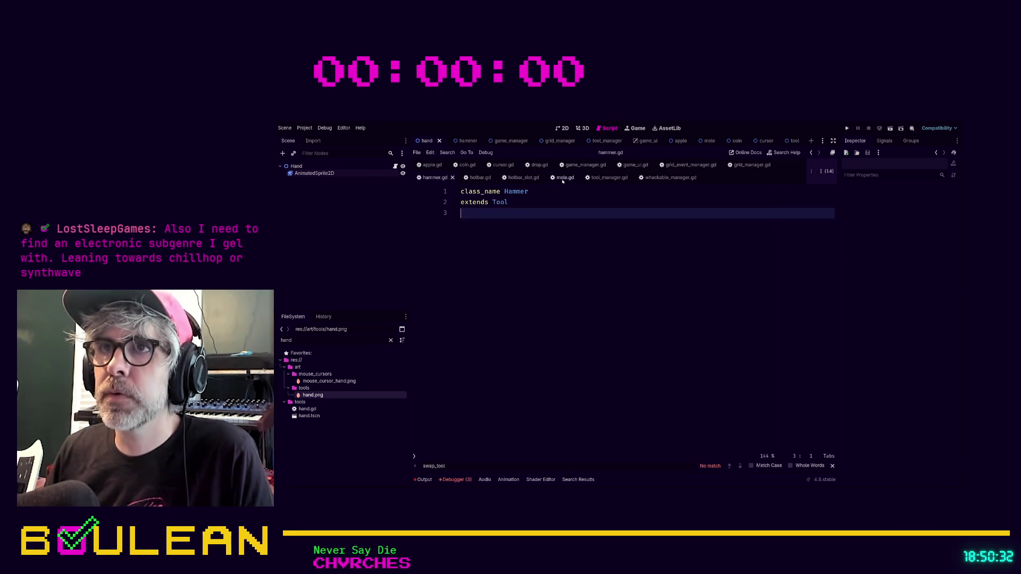
Step: Close coin.gd and complete cursor.gd line 16 as 'animated_sprite_2d = tool.animated'
{"action": "left_click", "coordinate": [467, 166]}
{"action": "left_click", "coordinate": [495, 166]}
{"action": "left_click", "coordinate": [476, 169]}
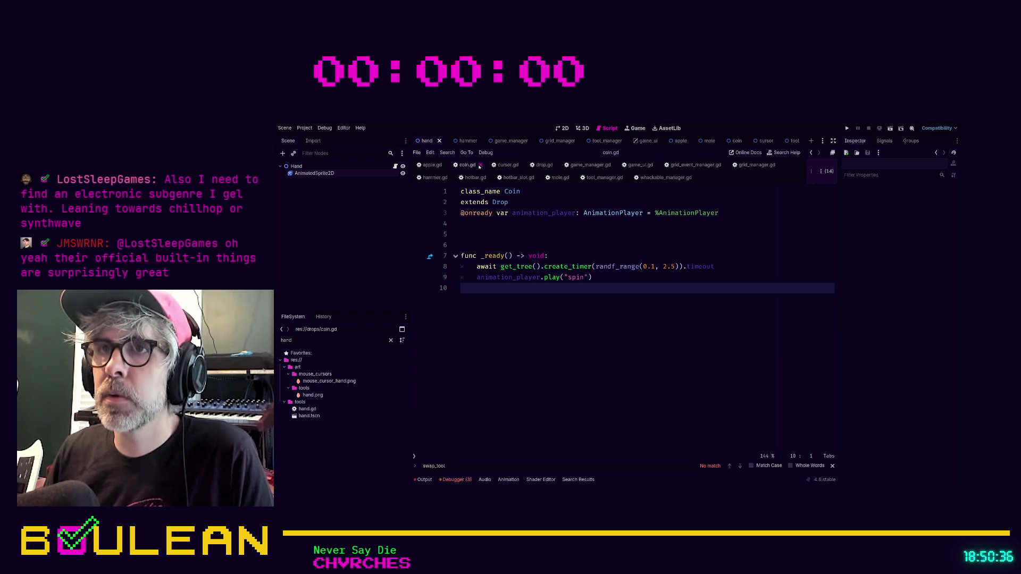
{"action": "left_click", "coordinate": [480, 166]}
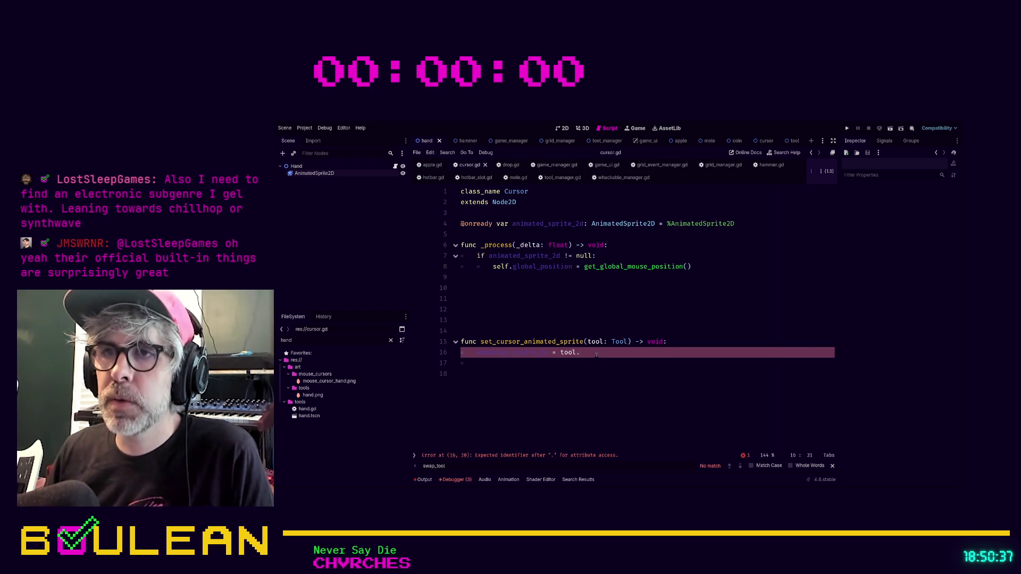
{"action": "type", "text": "animated"}
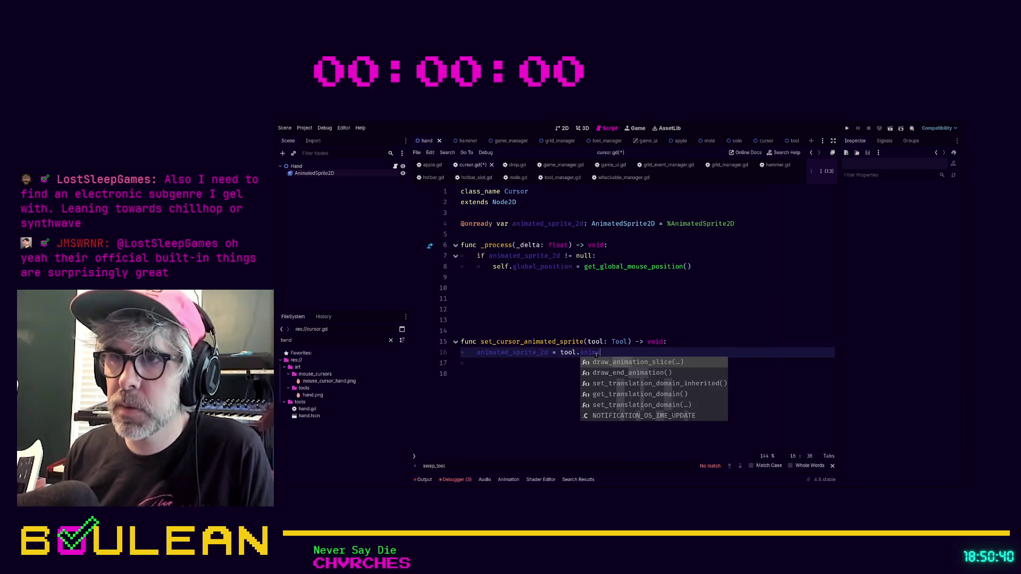
{"action": "left_click", "coordinate": [715, 327]}
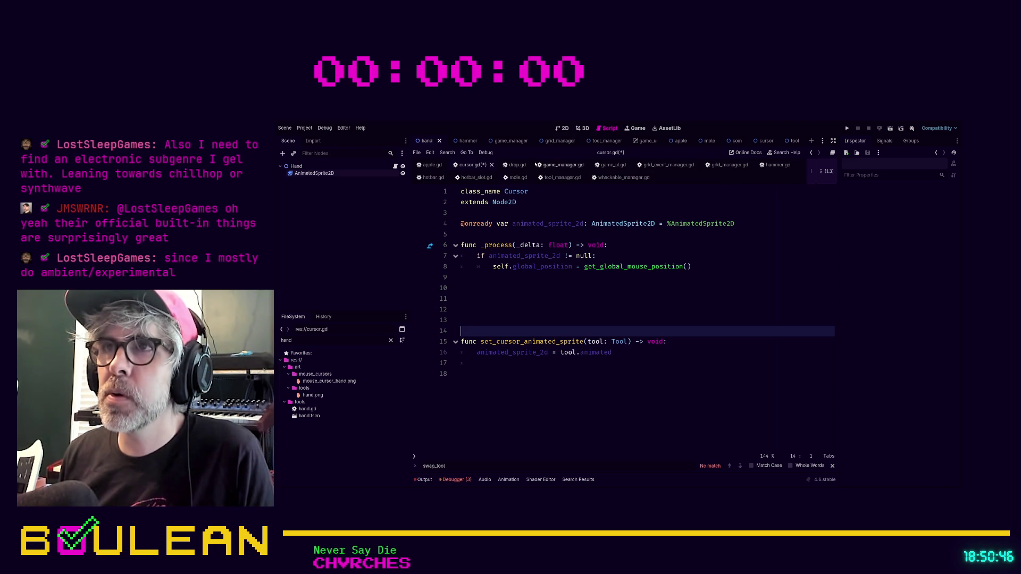
Step: Close the apple, mole and coin scenes and switch to the hand scene
{"action": "left_click", "coordinate": [641, 141]}
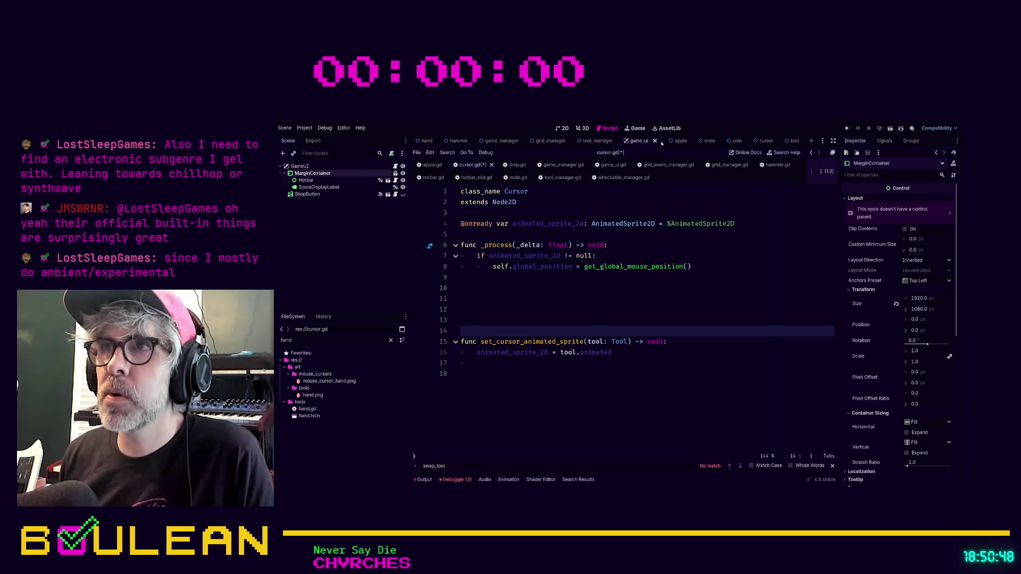
{"action": "left_click", "coordinate": [674, 141]}
{"action": "left_click", "coordinate": [685, 140]}
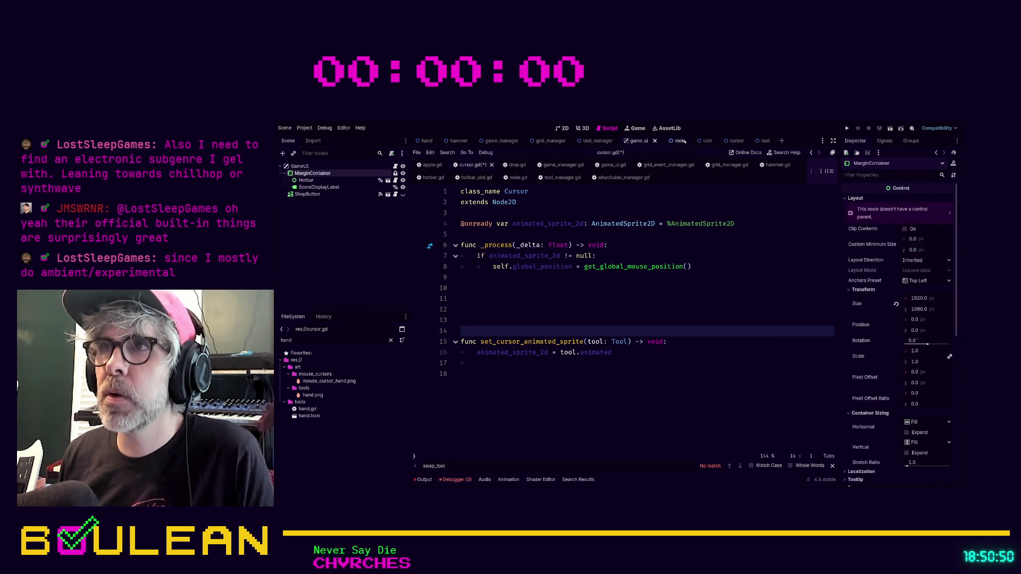
{"action": "left_click", "coordinate": [681, 141]}
{"action": "left_click", "coordinate": [682, 141]}
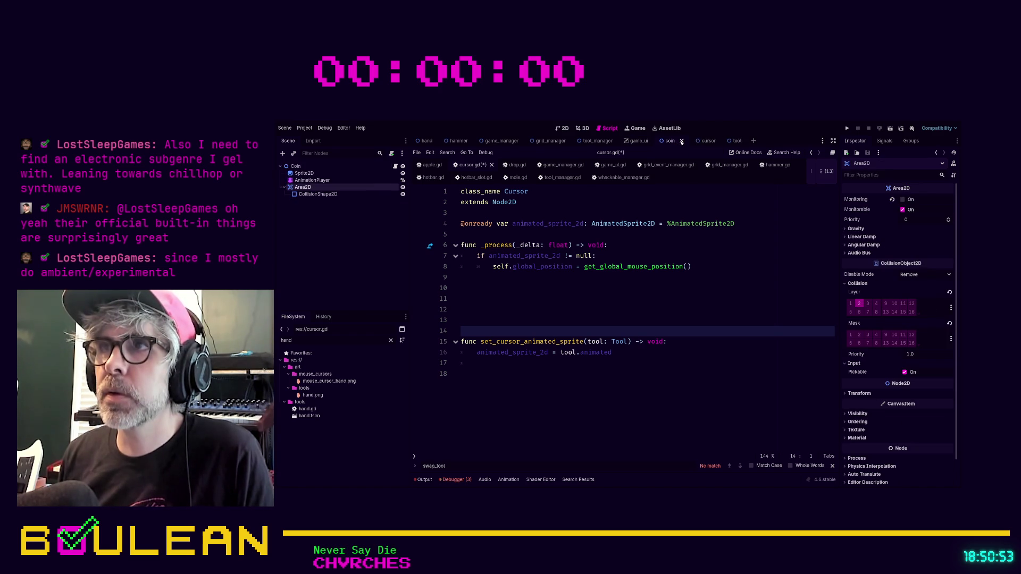
{"action": "left_click", "coordinate": [681, 141]}
{"action": "left_click", "coordinate": [425, 141]}
Step: Check the Hand node's script, then filter FileSystem for 'tool' and open tool.gd
{"action": "left_click", "coordinate": [342, 168]}
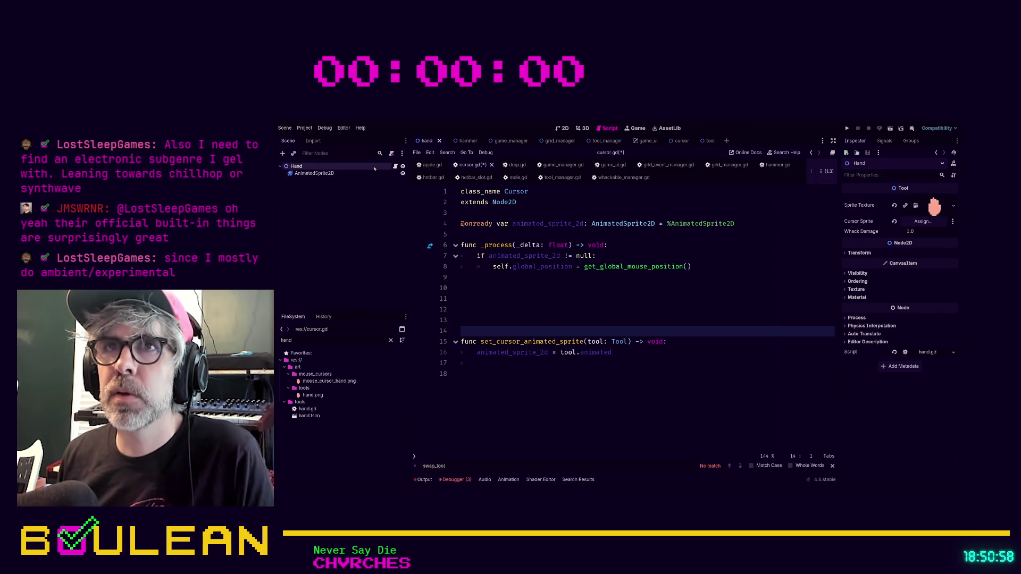
{"action": "left_click", "coordinate": [396, 167]}
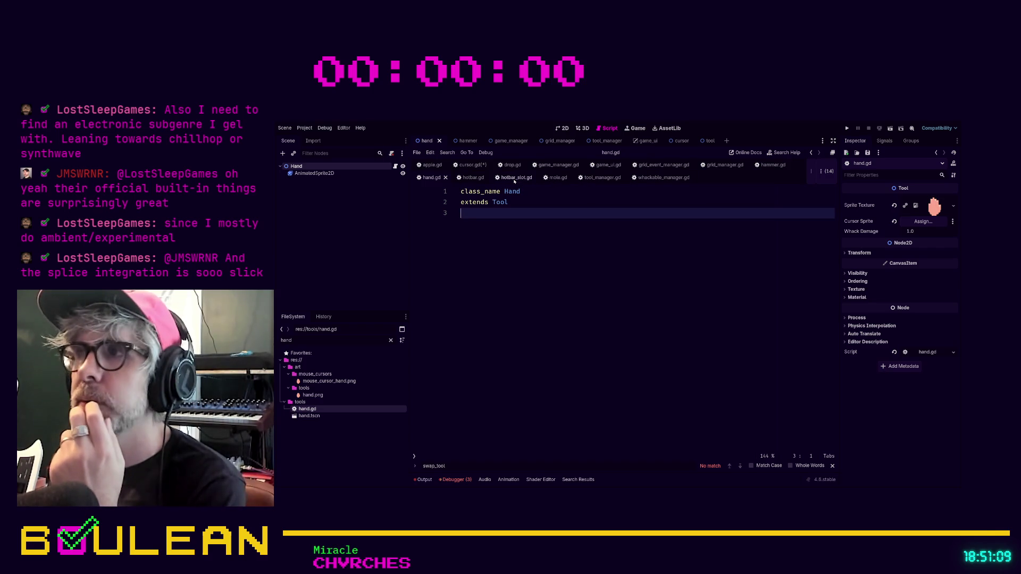
{"action": "double_click", "coordinate": [322, 343]}
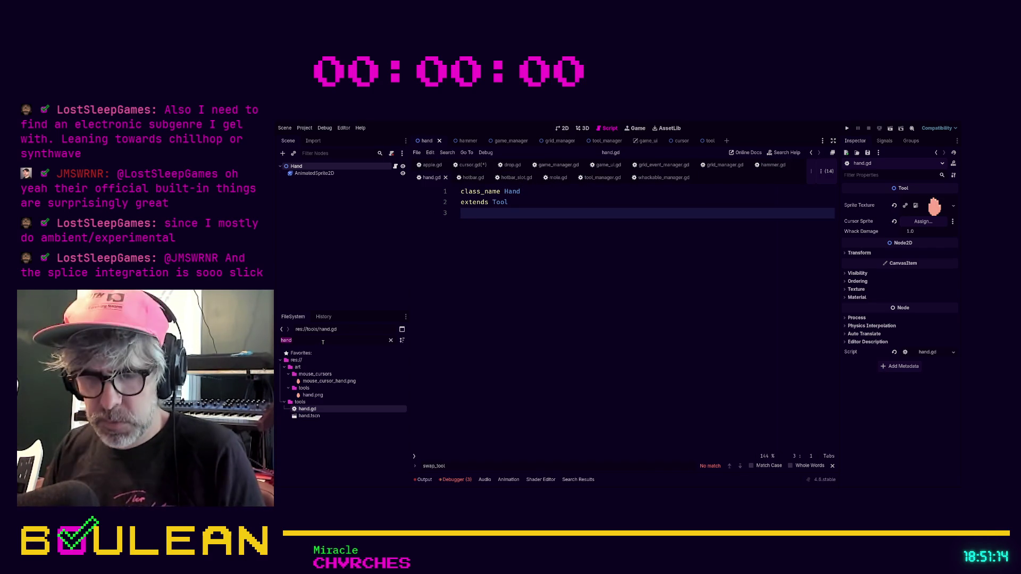
{"action": "type", "text": "tool"}
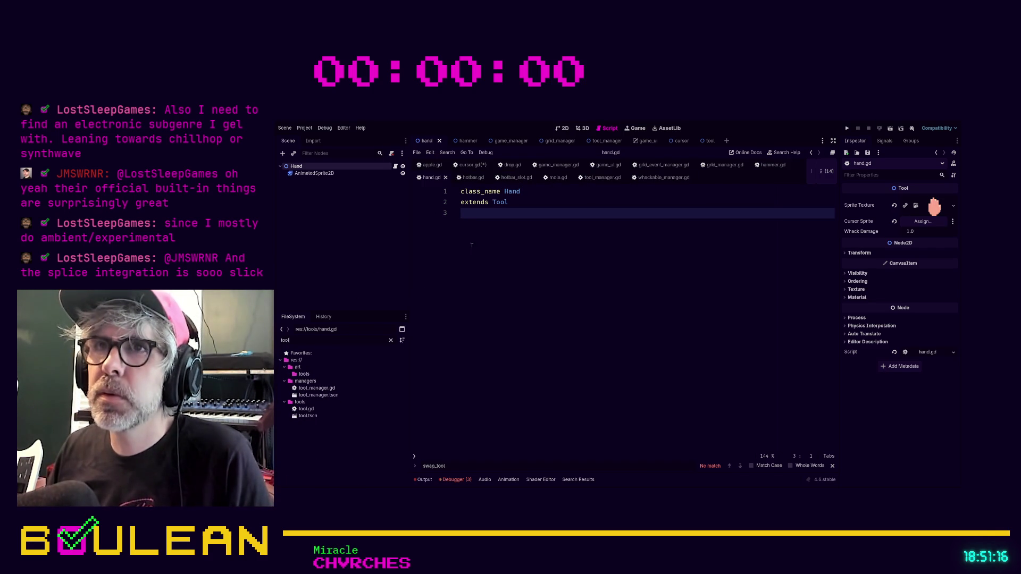
{"action": "double_click", "coordinate": [307, 409]}
{"action": "left_click", "coordinate": [571, 255]}
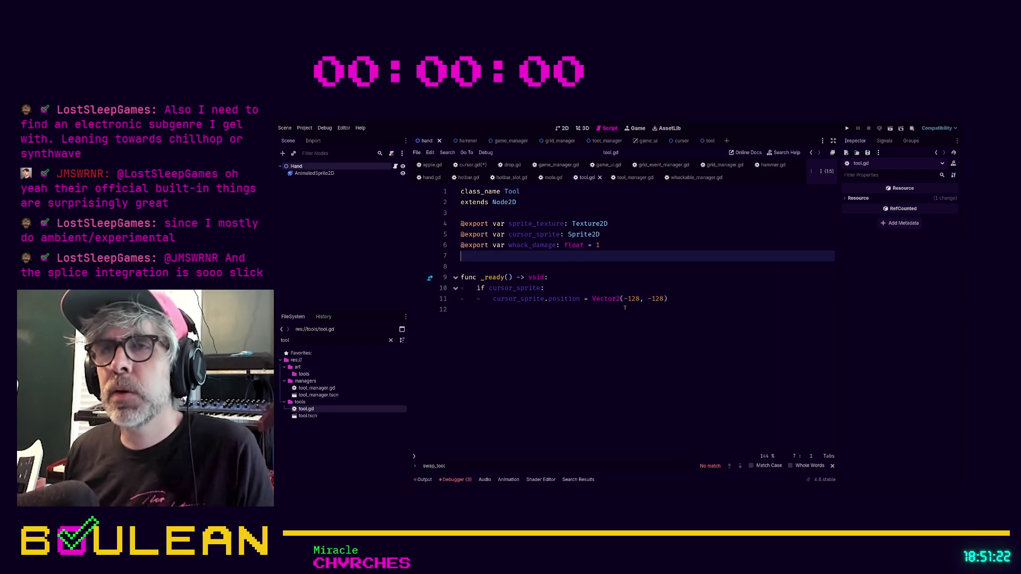
{"action": "key", "text": "Up"}
{"action": "key", "text": "Up"}
{"action": "key", "text": "Up"}
{"action": "key", "text": "ctrl+k"}
{"action": "key", "text": "Down"}
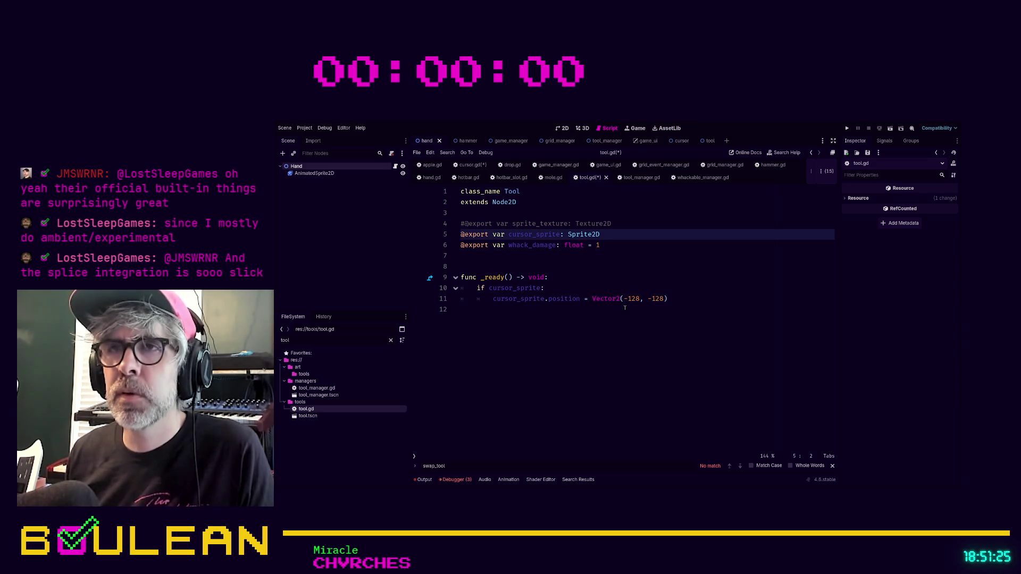
{"action": "key", "text": "Down"}
{"action": "key", "text": "Down"}
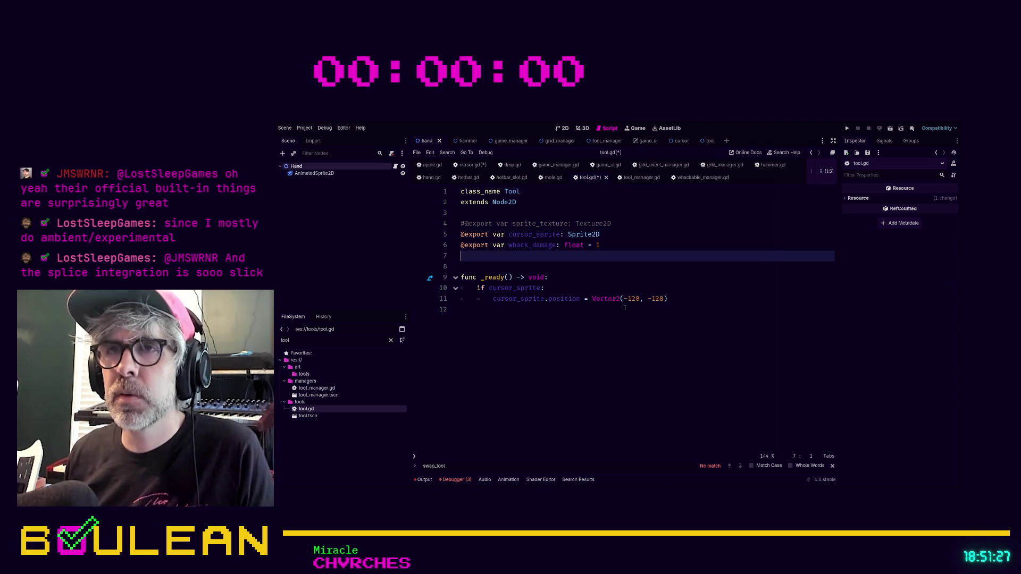
{"action": "type", "text": "@export var animated_sprite_"}
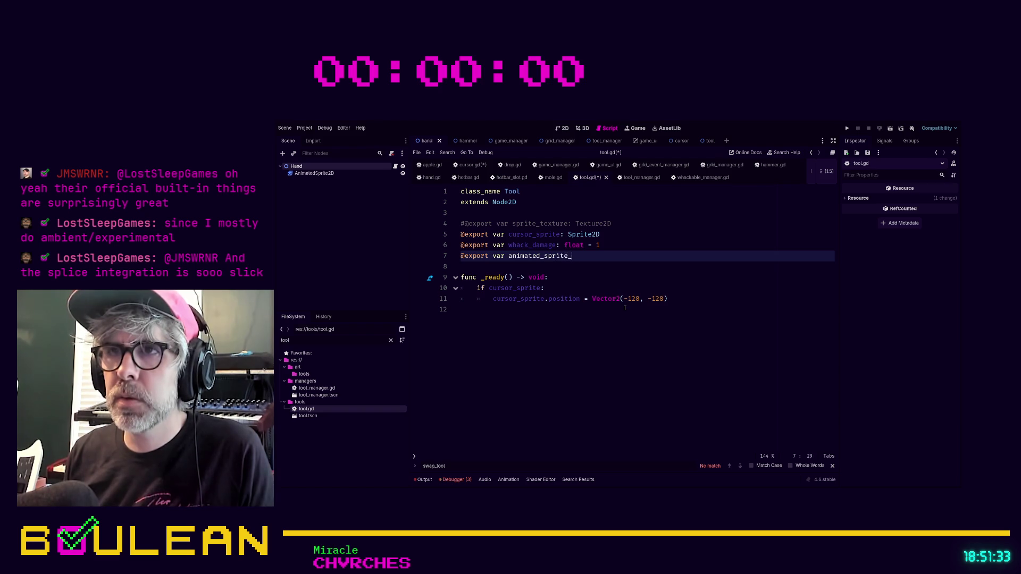
{"action": "key", "text": "BackSpace"}
{"action": "key", "text": "BackSpace"}
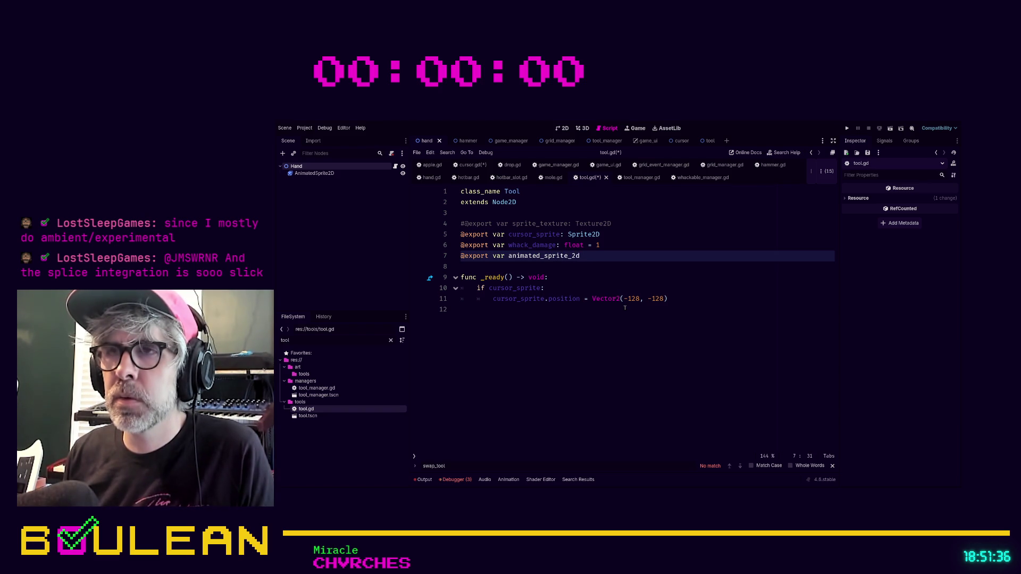
{"action": "type", "text": ": Animate"}
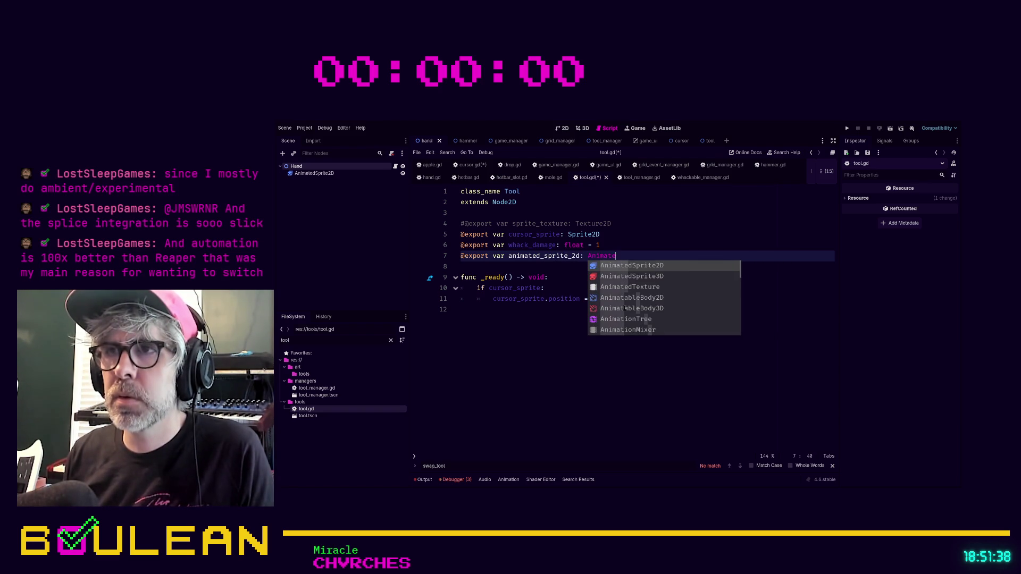
{"action": "key", "text": "Return"}
{"action": "left_click", "coordinate": [625, 308]}
{"action": "key", "text": "ctrl+s"}
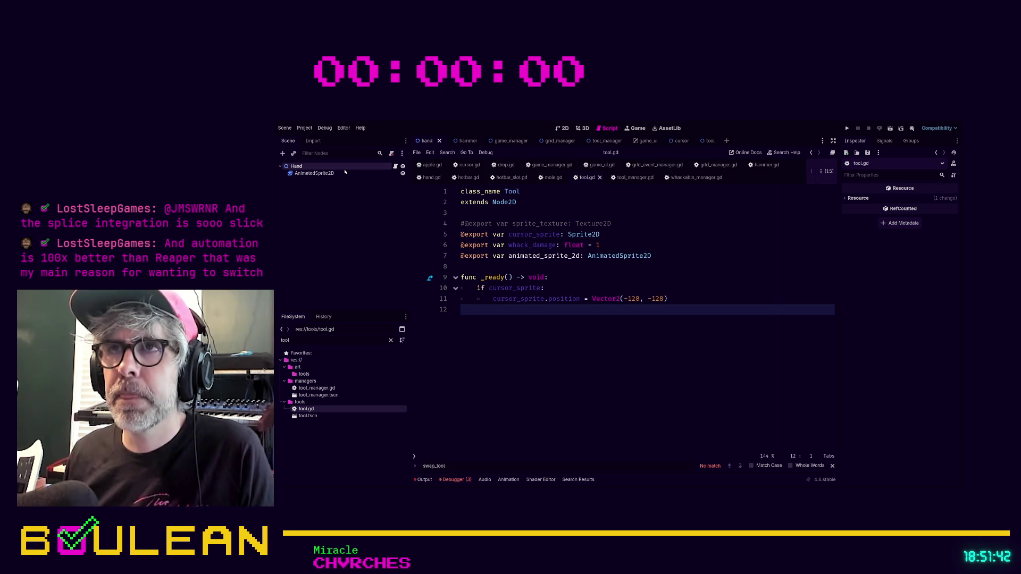
Step: Assign the hammer's AnimatedSprite2D child to the Hammer's Animated Sprite 2D property
{"action": "left_click", "coordinate": [459, 141]}
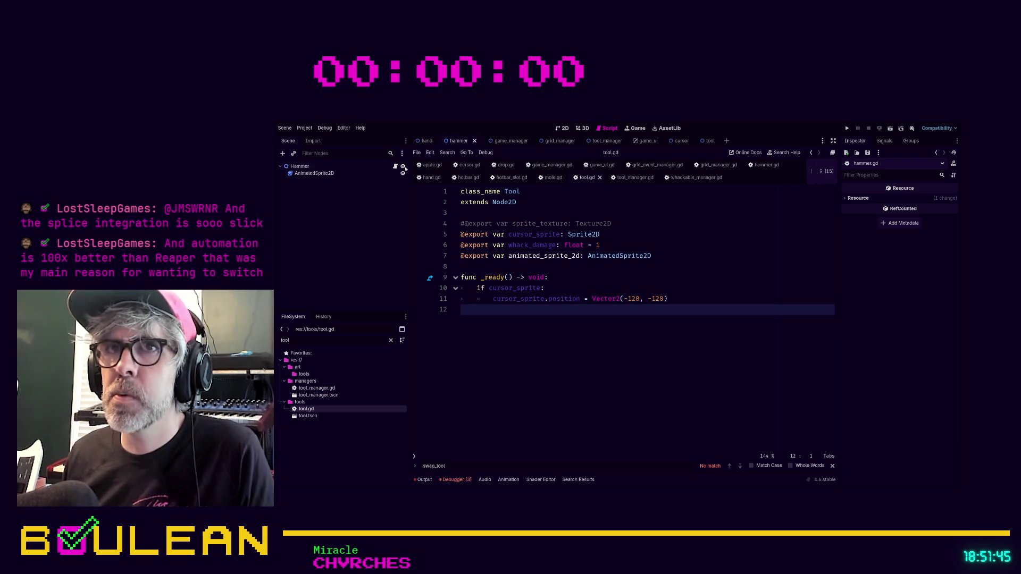
{"action": "left_click", "coordinate": [304, 173]}
{"action": "left_click", "coordinate": [301, 166]}
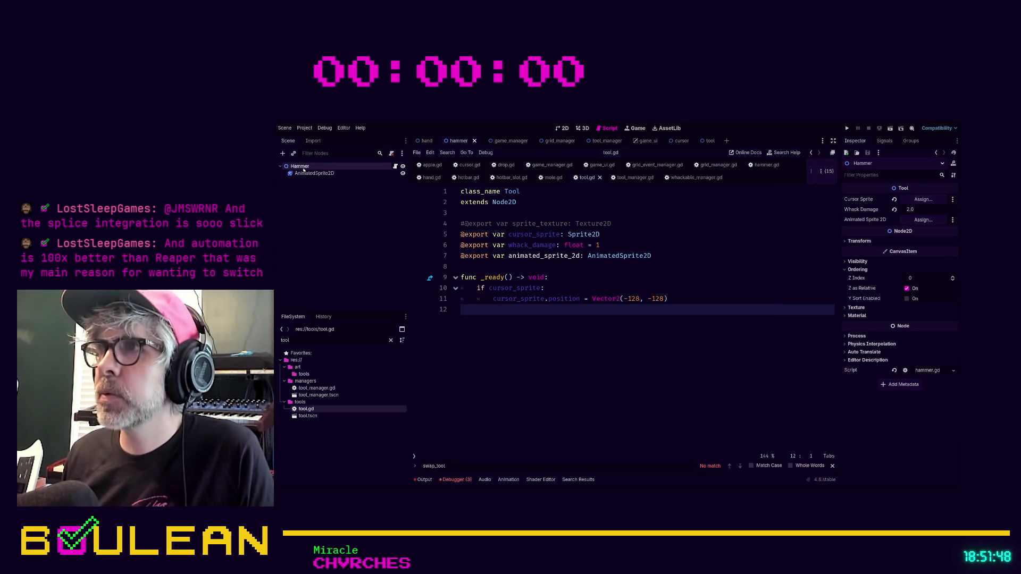
{"action": "left_click_drag", "start_coordinate": [314, 174], "coordinate": [911, 222]}
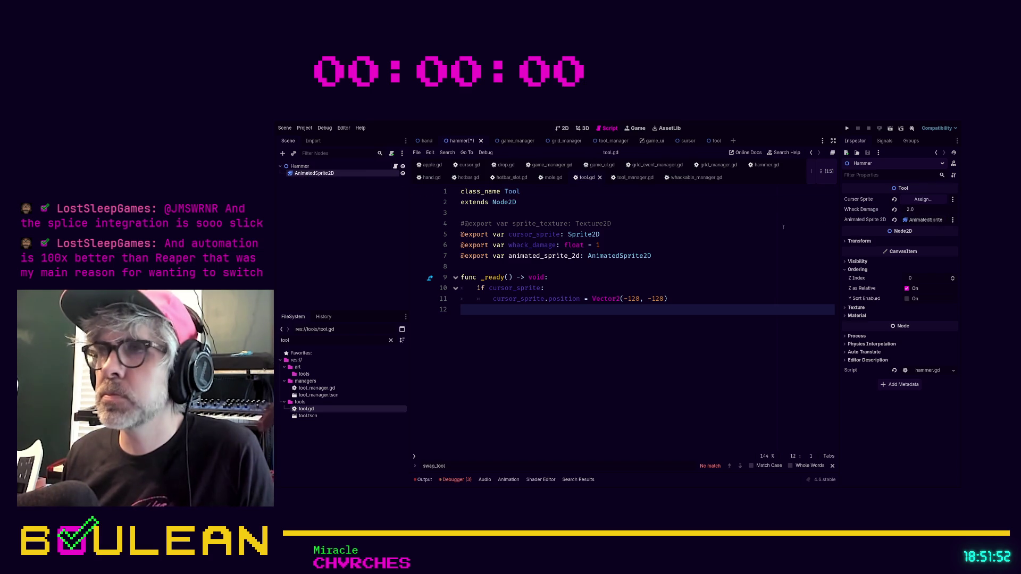
{"action": "left_click", "coordinate": [749, 231]}
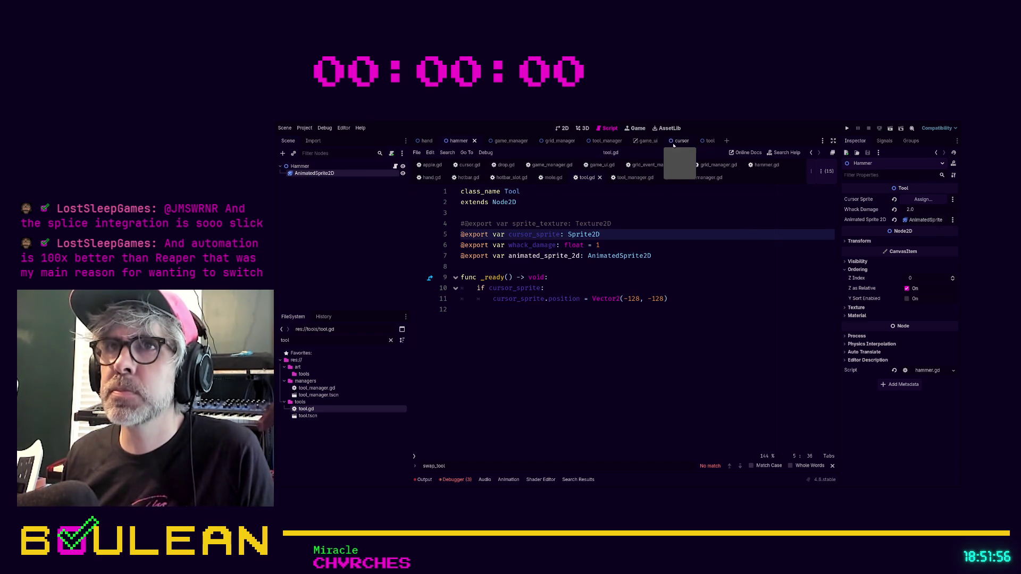
Step: Assign the hand's AnimatedSprite2D child to the Hand's Animated Sprite 2D property
{"action": "left_click", "coordinate": [427, 141]}
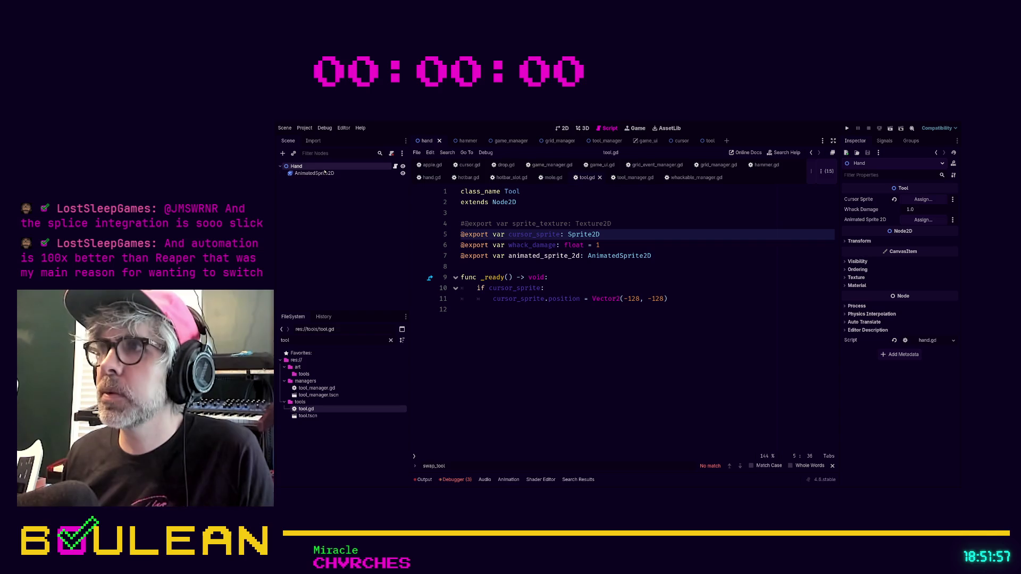
{"action": "left_click_drag", "start_coordinate": [313, 176], "coordinate": [919, 222]}
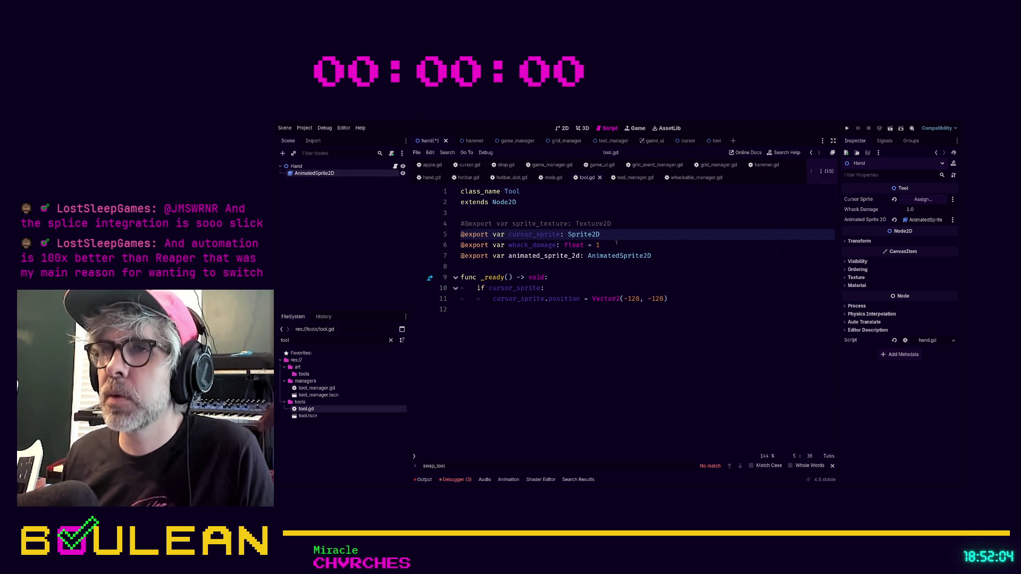
{"action": "key", "text": "Down"}
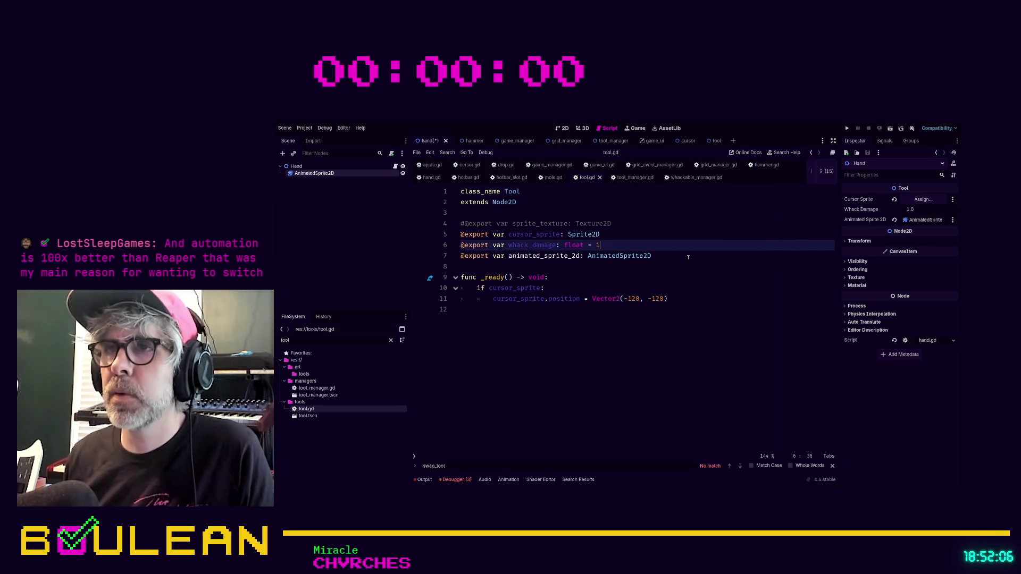
Step: Comment out the cursor_sprite export on line 5 of tool.gd and save
{"action": "key", "text": "Up"}
{"action": "key", "text": "ctrl+k"}
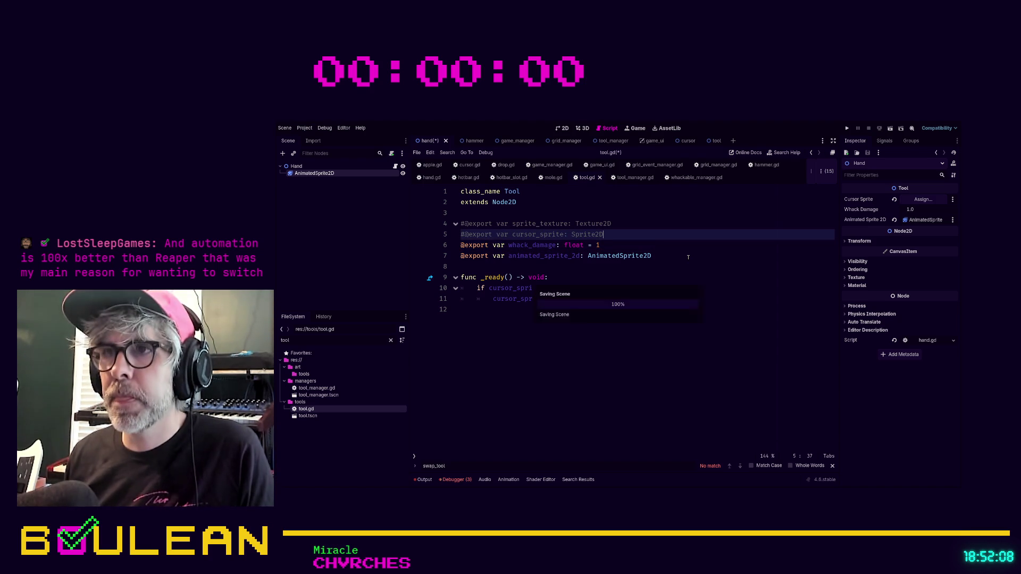
{"action": "key", "text": "ctrl+s"}
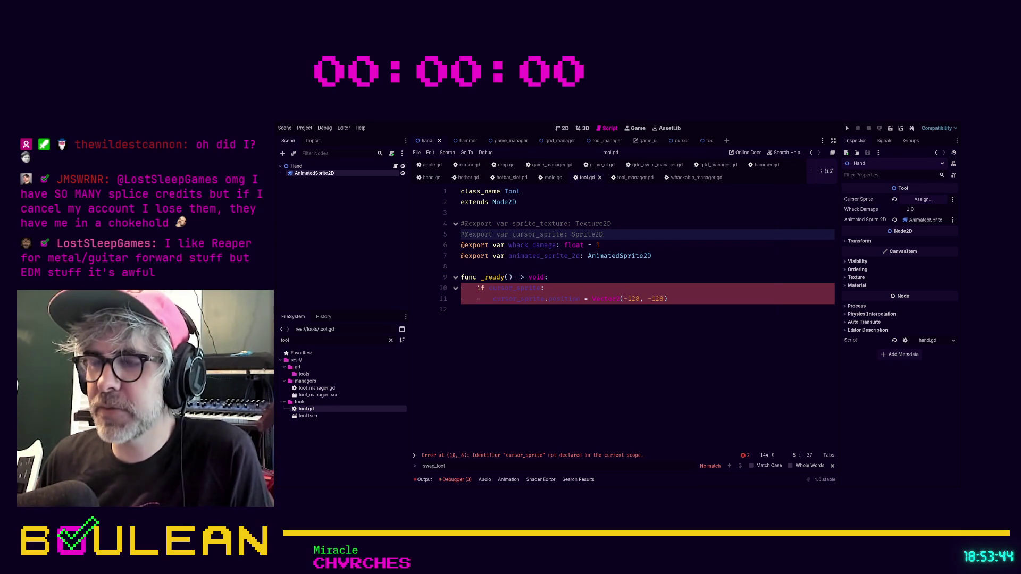
{"action": "left_click", "coordinate": [462, 309]}
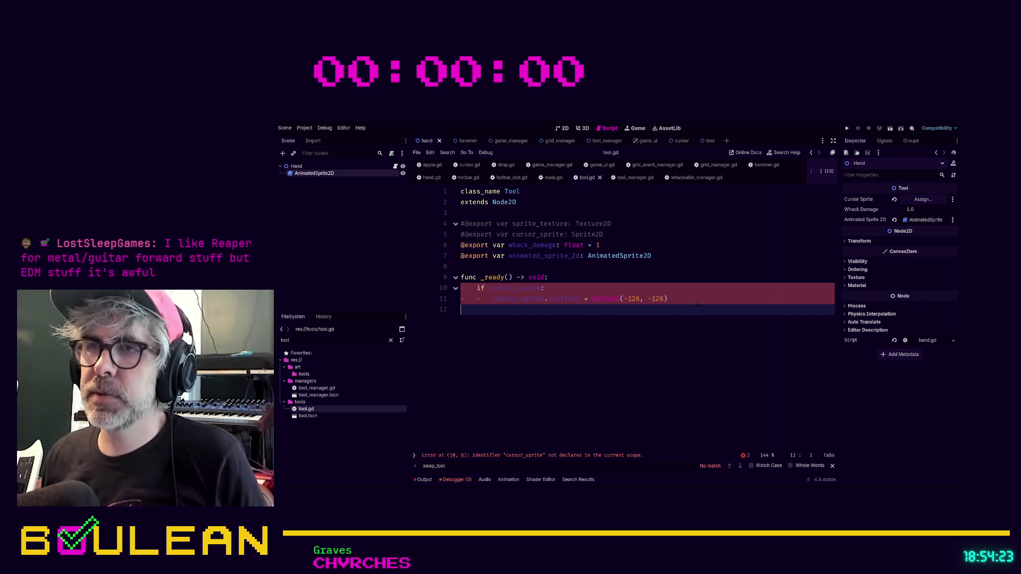
Step: Comment out the _ready function on lines 9–11 and run the project with F5
{"action": "mouse_move", "coordinate": [693, 301]}
{"action": "left_mouse_down"}
{"action": "mouse_move", "coordinate": [507, 299]}
{"action": "mouse_move", "coordinate": [451, 276]}
{"action": "left_mouse_up"}
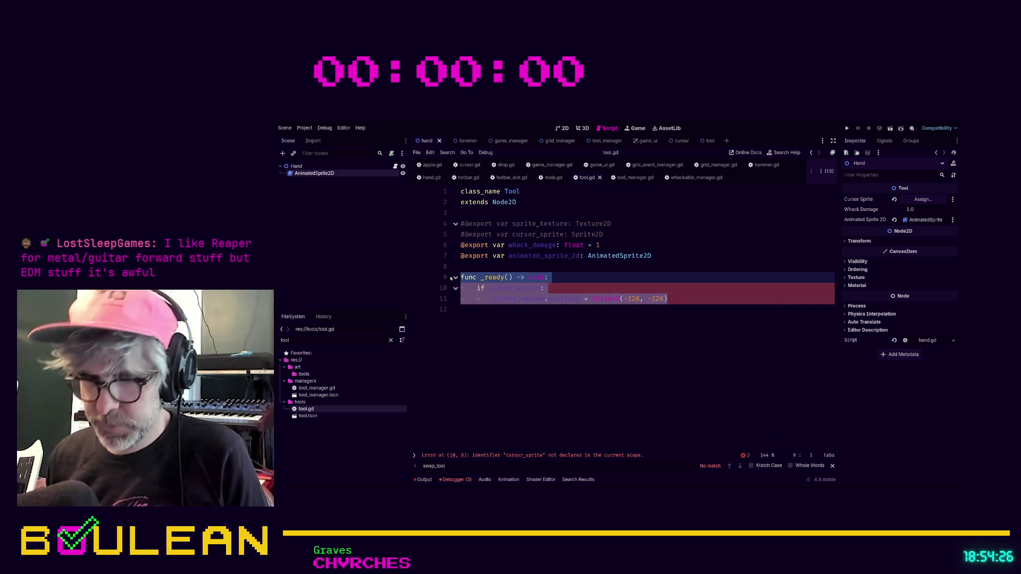
{"action": "key", "text": "ctrl+k"}
{"action": "left_click", "coordinate": [545, 332]}
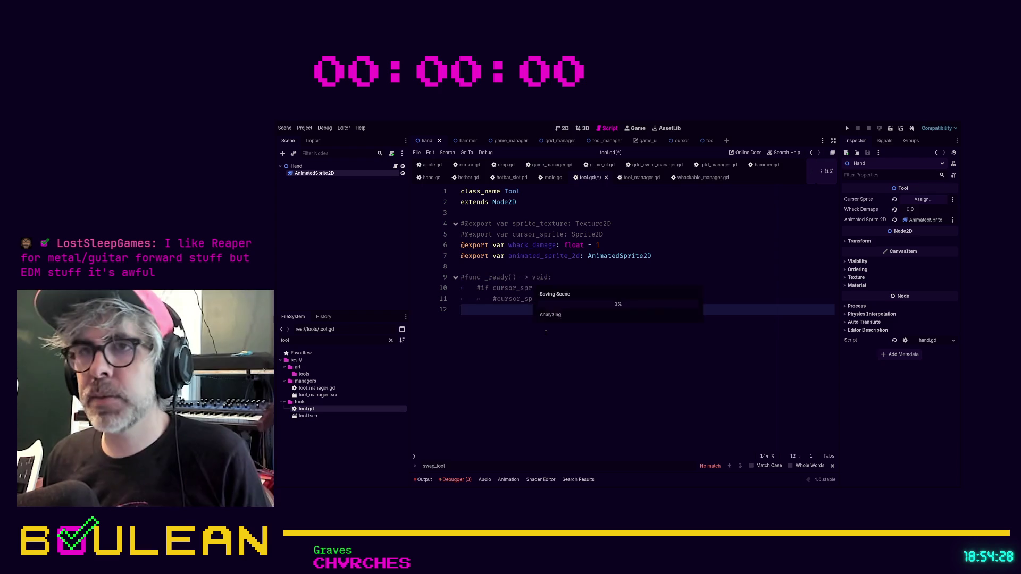
{"action": "key", "text": "F5"}
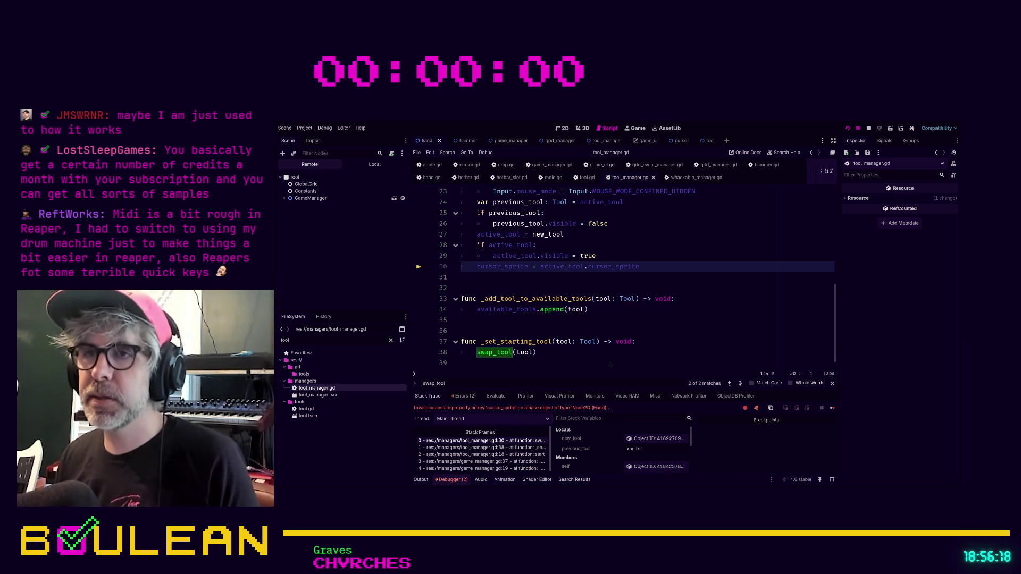
Step: Comment out the cursor_sprite assignment on tool_manager.gd line 30 and rerun the game
{"action": "left_click", "coordinate": [610, 372]}
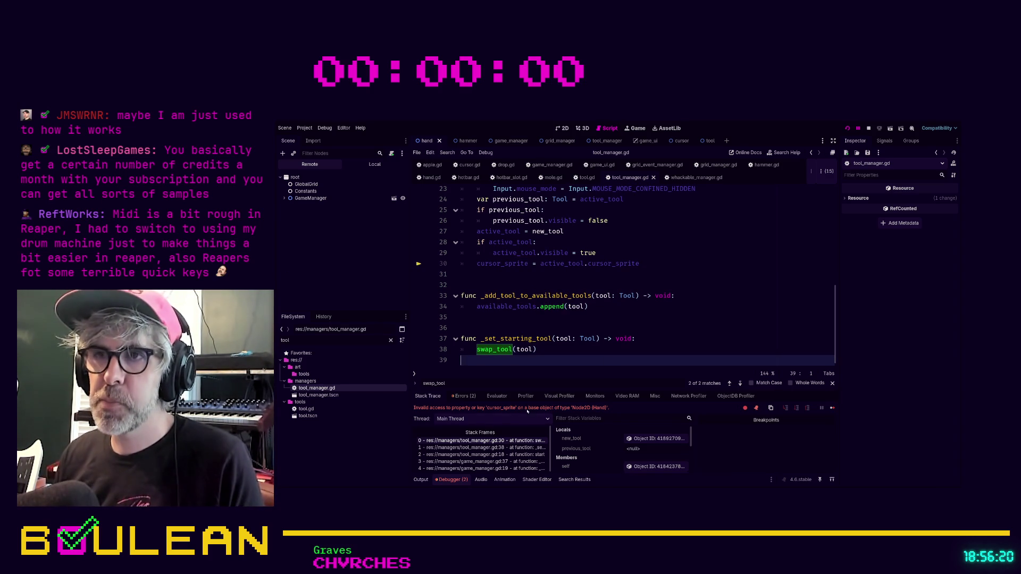
{"action": "left_click", "coordinate": [479, 440]}
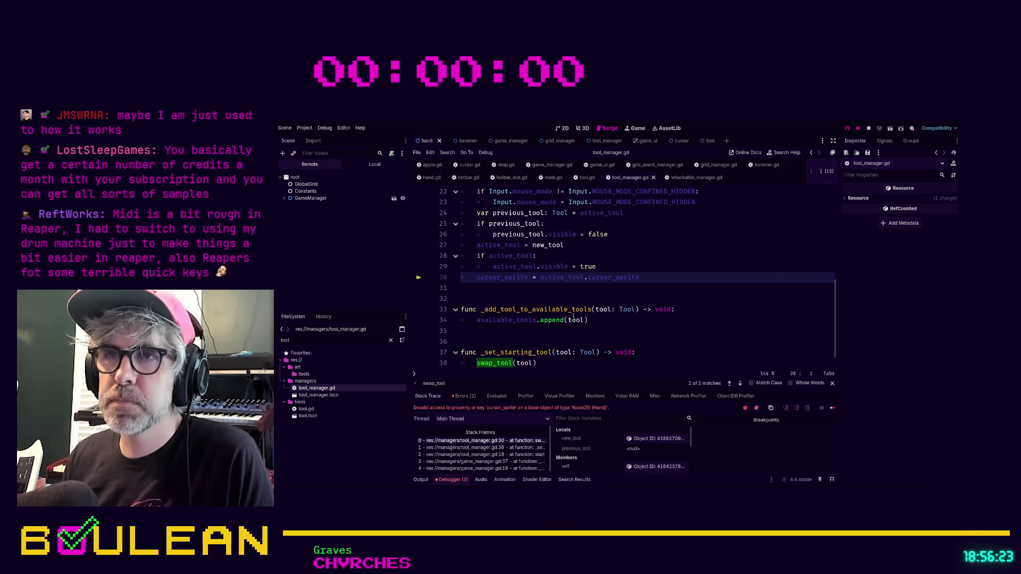
{"action": "left_click", "coordinate": [578, 296]}
{"action": "left_click", "coordinate": [691, 277]}
{"action": "scroll", "coordinate": [695, 304], "scroll_direction": "up", "scroll_amount": 1}
{"action": "scroll", "coordinate": [696, 304], "scroll_direction": "up", "scroll_amount": 2}
{"action": "scroll", "coordinate": [696, 303], "scroll_direction": "down", "scroll_amount": 2}
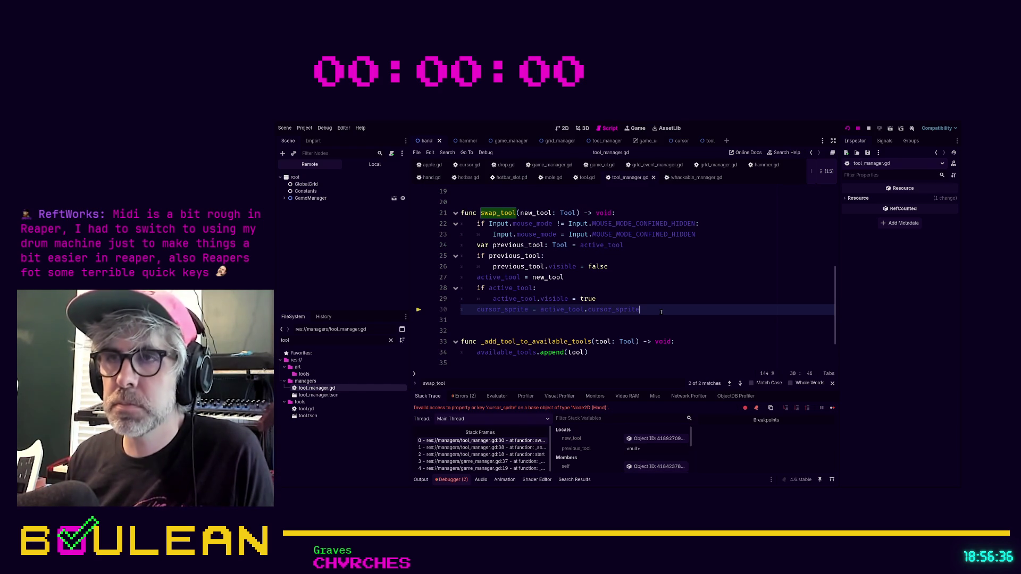
{"action": "key", "text": "ctrl+k"}
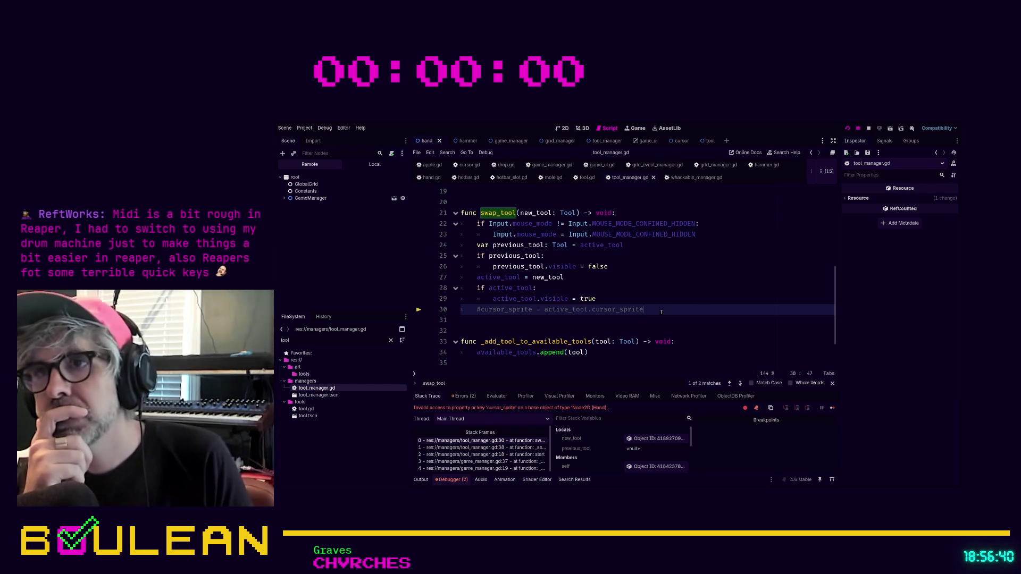
{"action": "key", "text": "F5"}
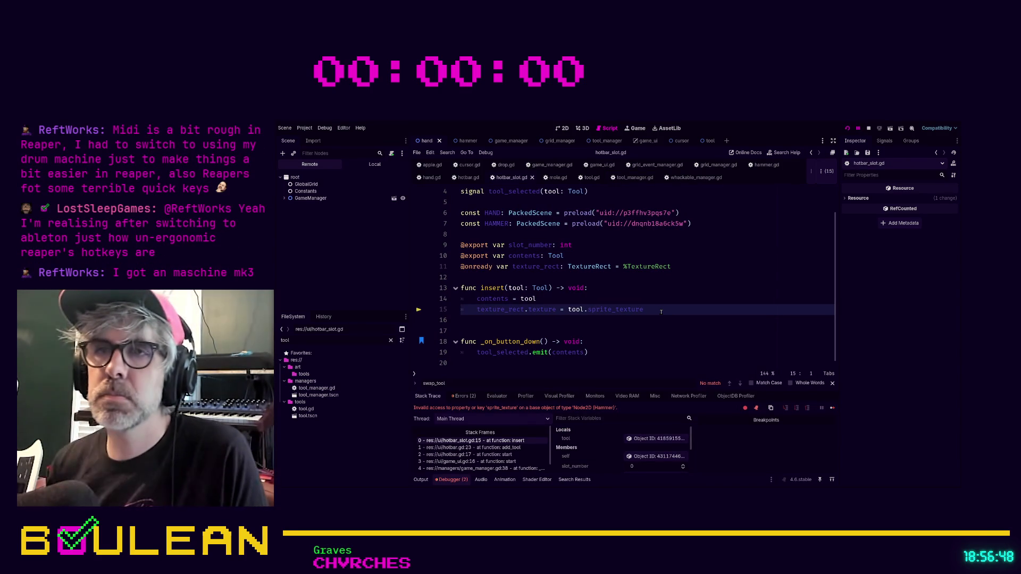
Step: Review hotbar_slot.gd line 15, switch to tool.gd, and stop the game with F8
{"action": "scroll", "coordinate": [663, 314], "scroll_direction": "up", "scroll_amount": 1}
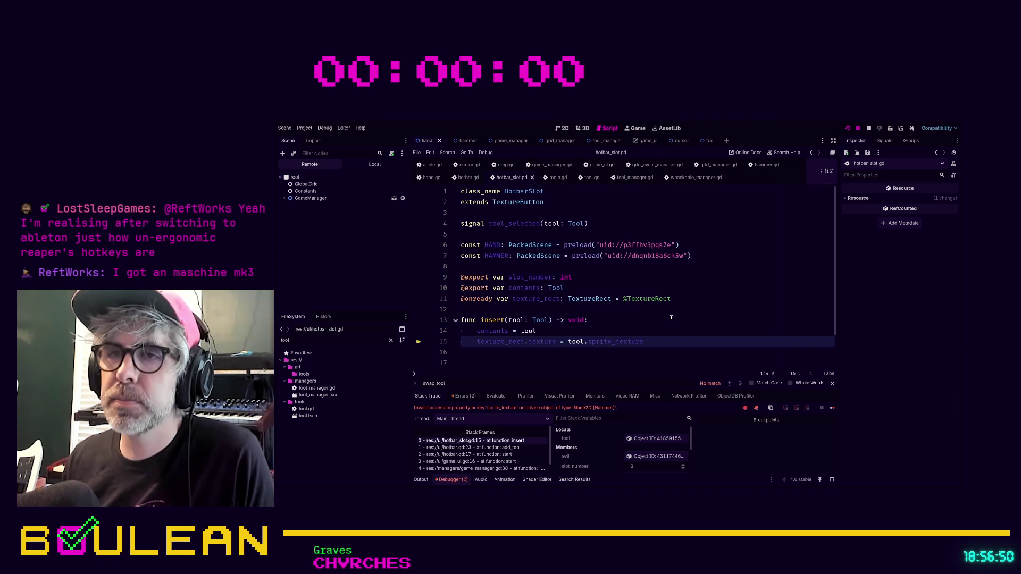
{"action": "scroll", "coordinate": [671, 318], "scroll_direction": "down", "scroll_amount": 1}
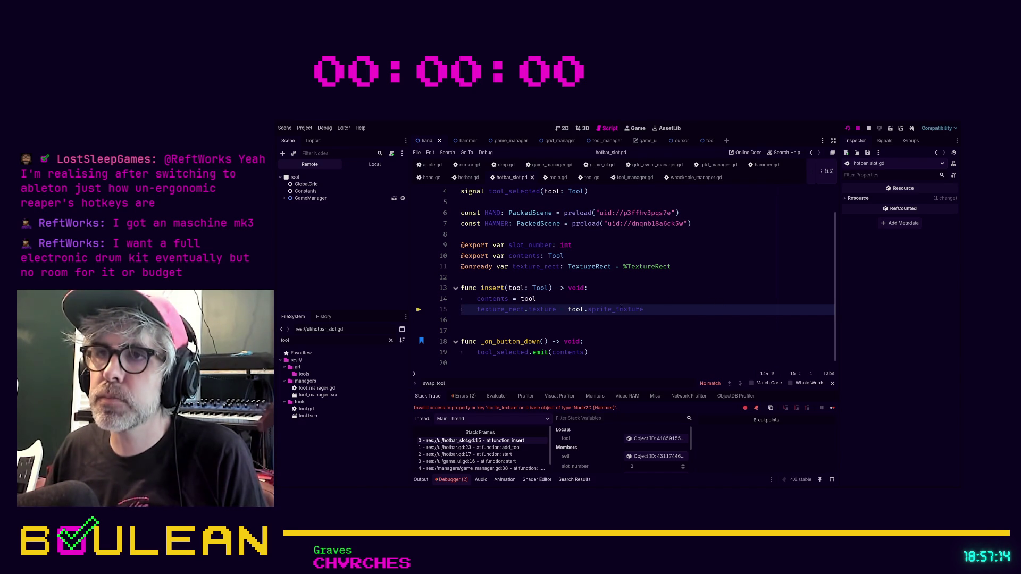
{"action": "left_click", "coordinate": [668, 310]}
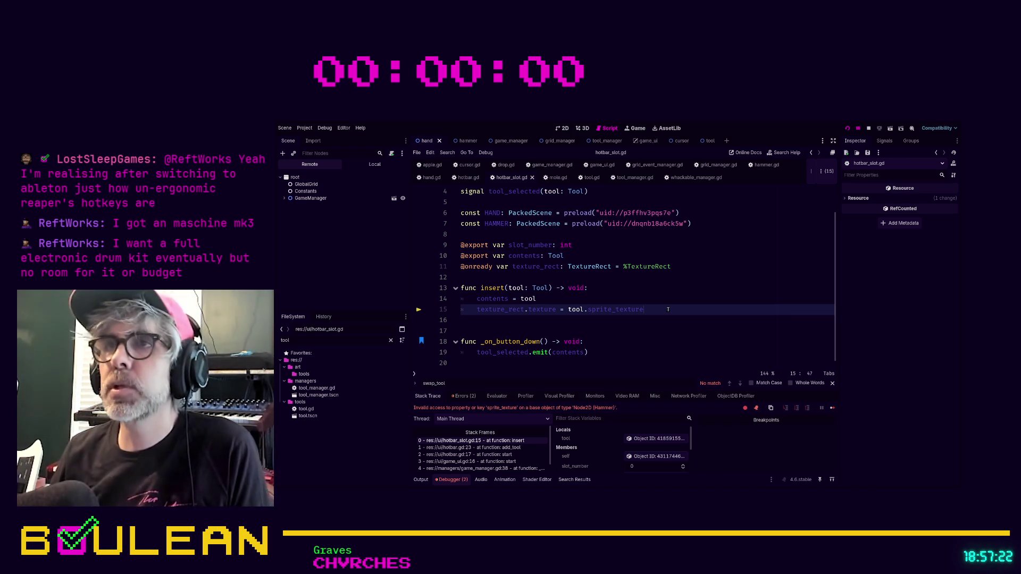
{"action": "left_click", "coordinate": [587, 177]}
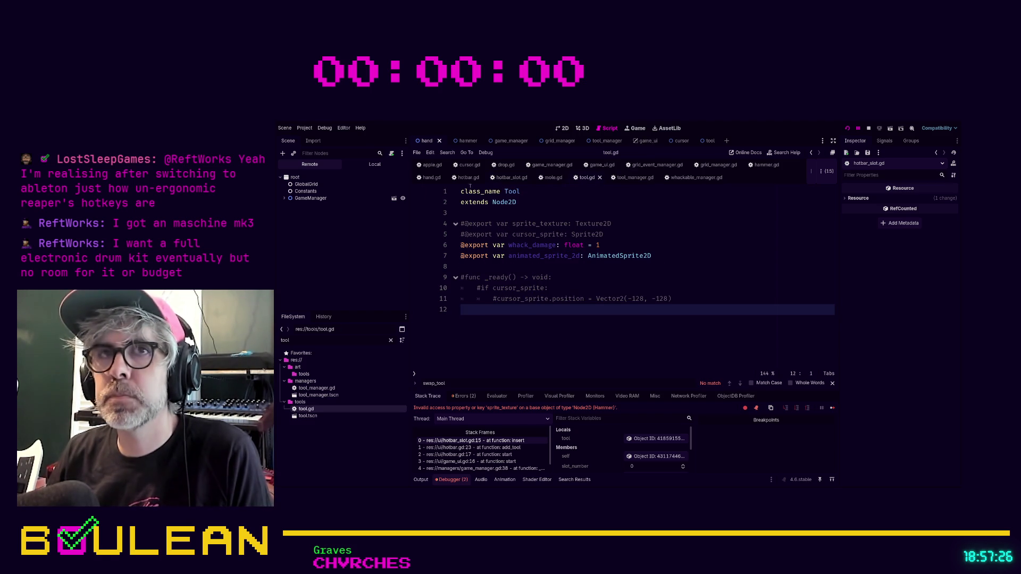
{"action": "key", "text": "F8"}
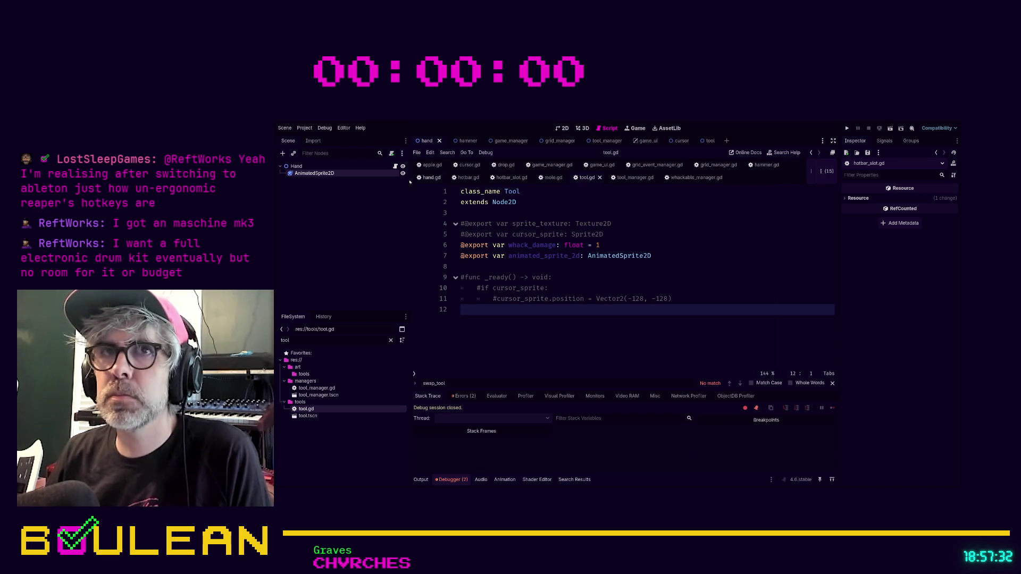
{"action": "left_click", "coordinate": [317, 167]}
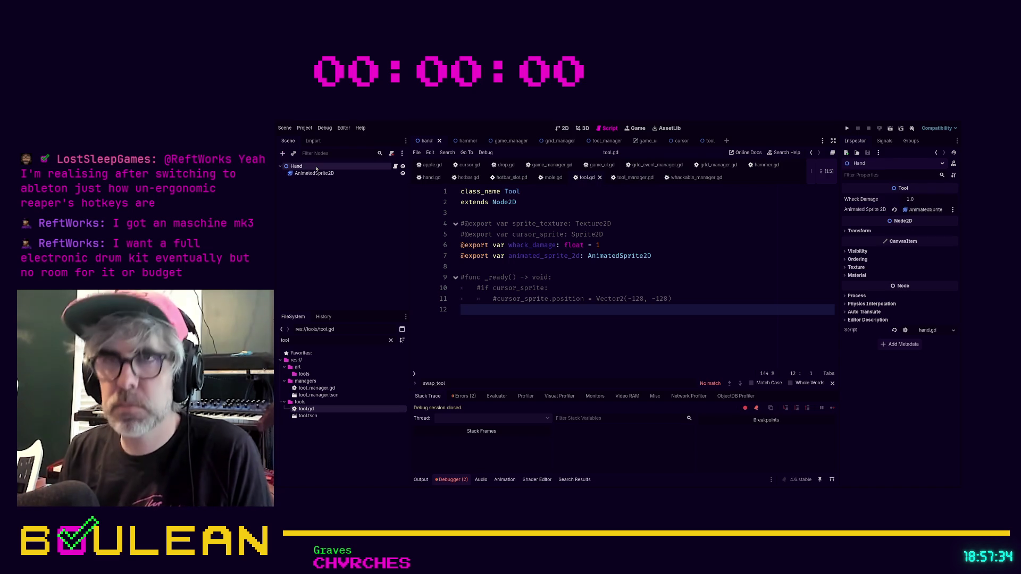
Step: Add a TextureRect child under Hand and jump to the sprite_texture error in hotbar_slot.gd
{"action": "key", "text": "ctrl+v"}
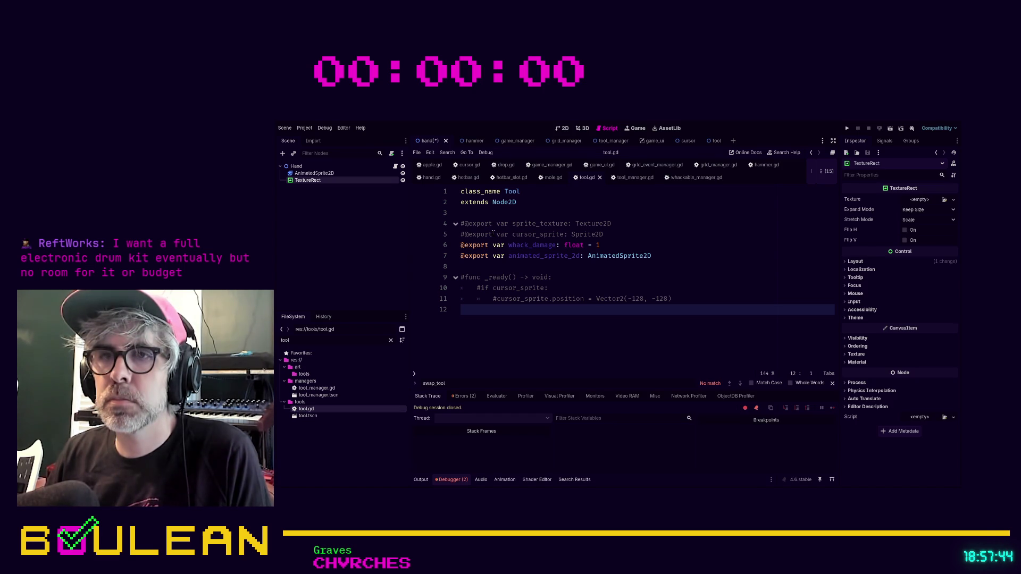
{"action": "left_click", "coordinate": [462, 397]}
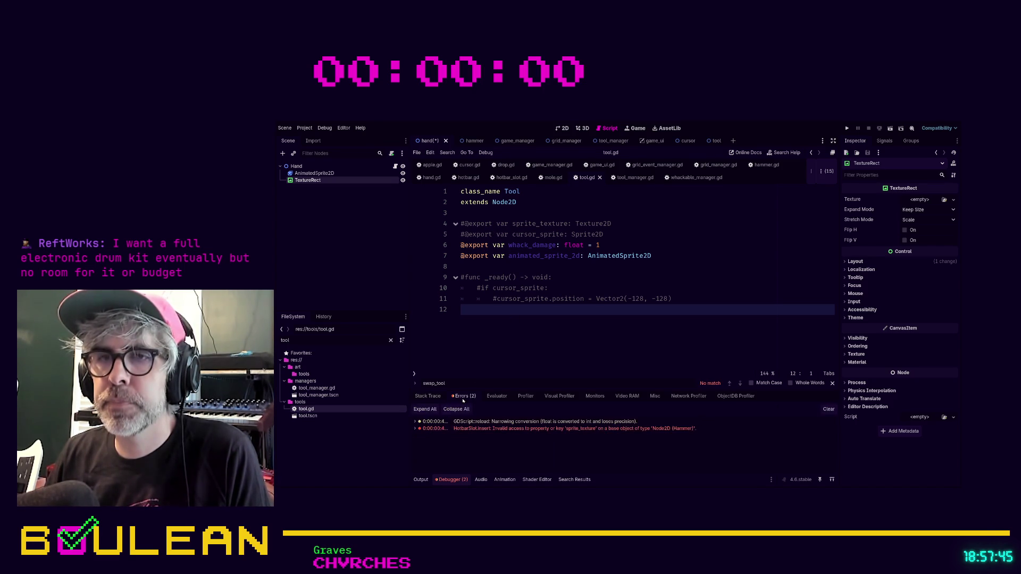
{"action": "double_click", "coordinate": [476, 428]}
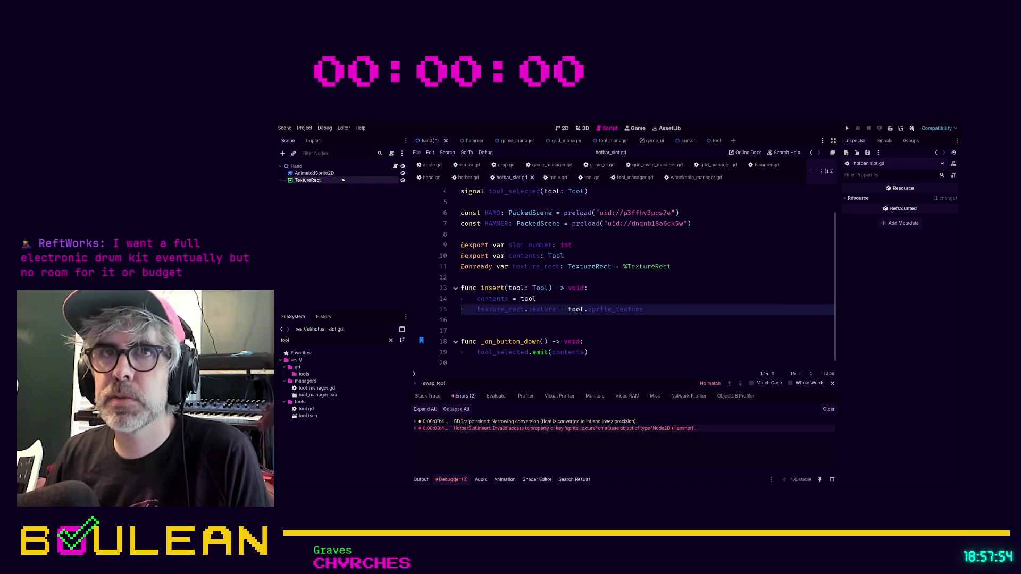
{"action": "left_click", "coordinate": [322, 168]}
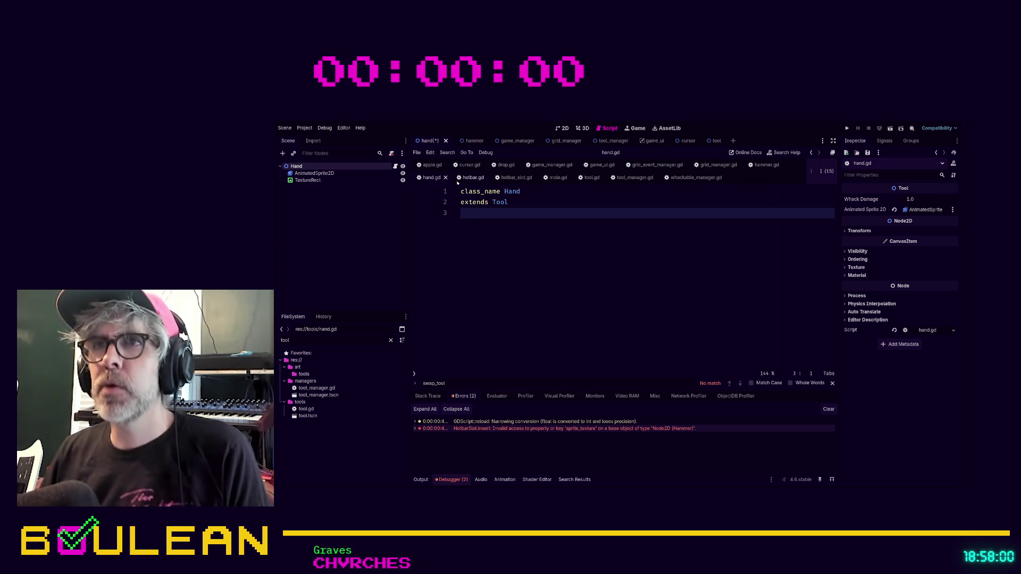
Step: Uncomment the sprite_texture export on line 4 of tool.gd
{"action": "left_click", "coordinate": [589, 177]}
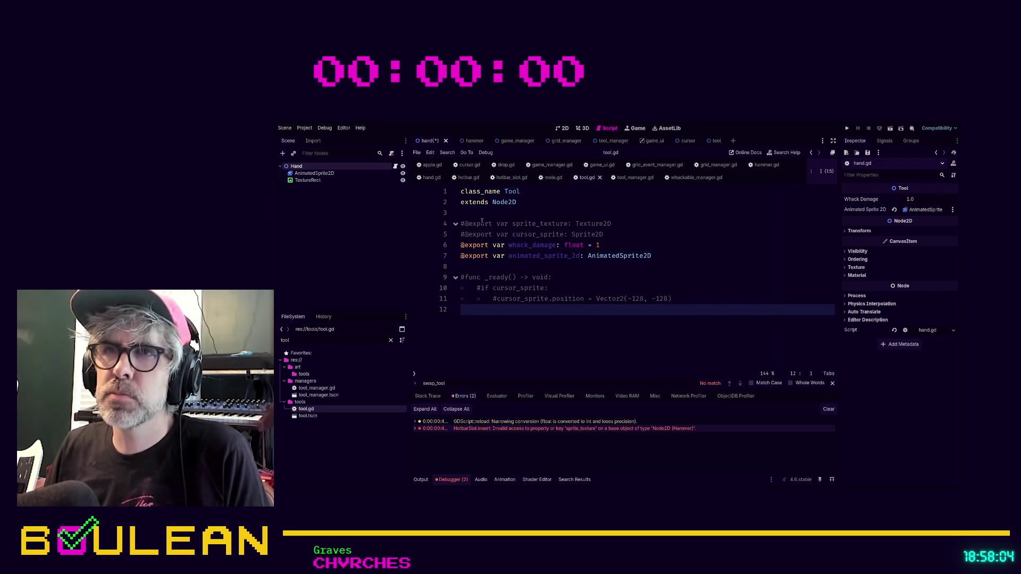
{"action": "left_click", "coordinate": [469, 223]}
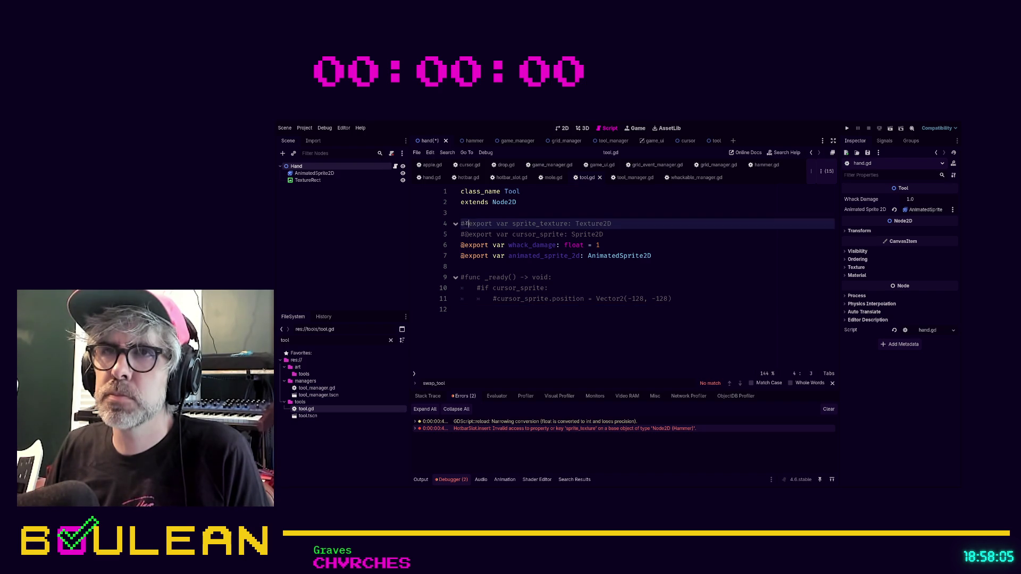
{"action": "key", "text": "BackSpace"}
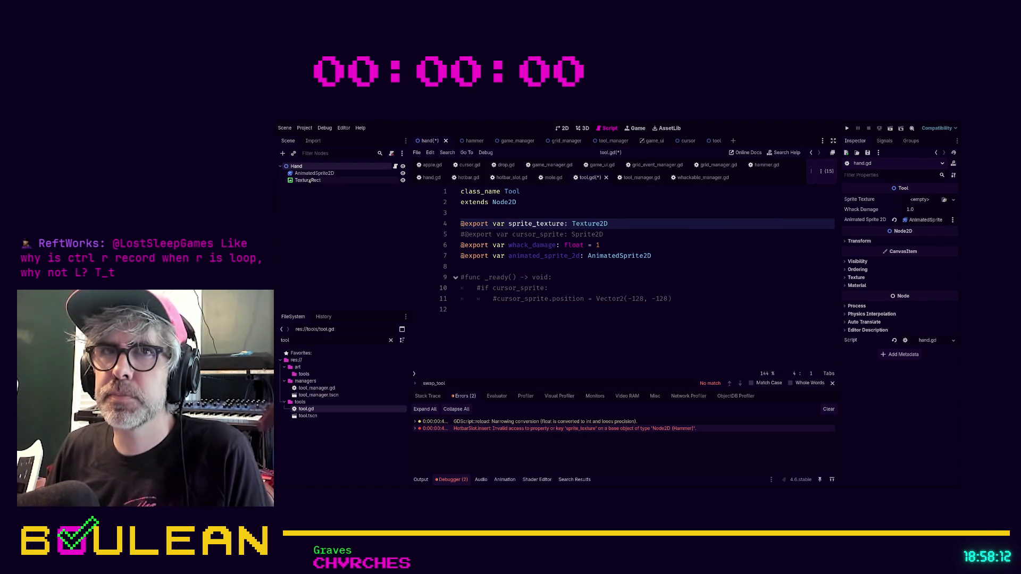
{"action": "left_click", "coordinate": [309, 181]}
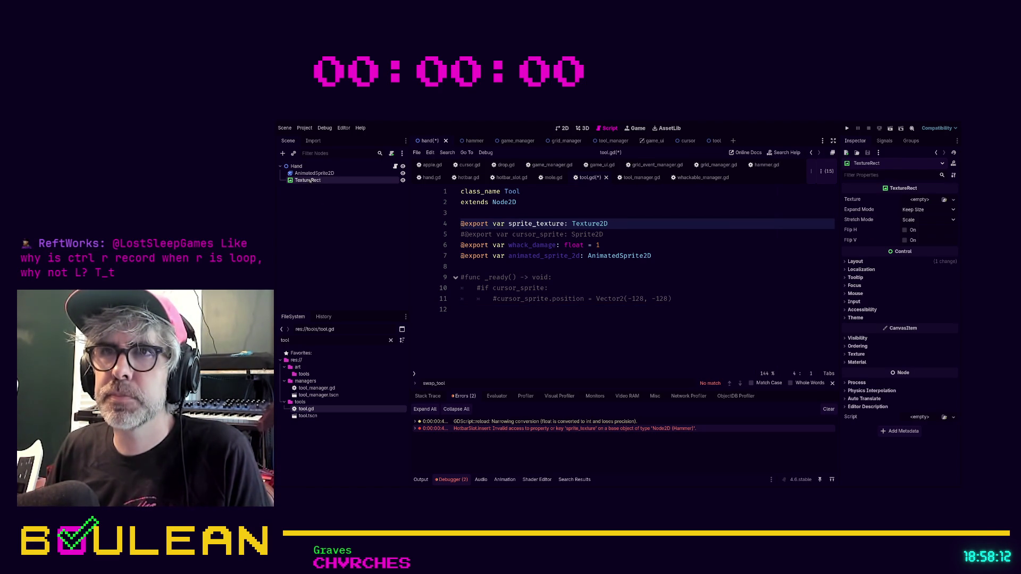
Step: Rename the line 4 export to texture_rect, save, and inspect the Hand and TextureRect nodes
{"action": "double_click", "coordinate": [517, 224]}
{"action": "type", "text": "texture_rec"}
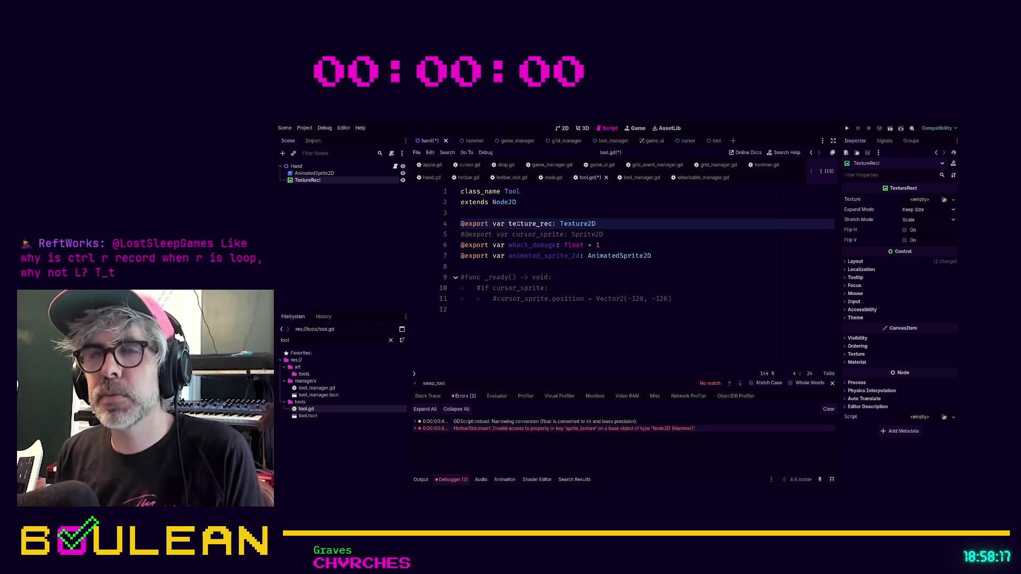
{"action": "key", "text": "ctrl+z"}
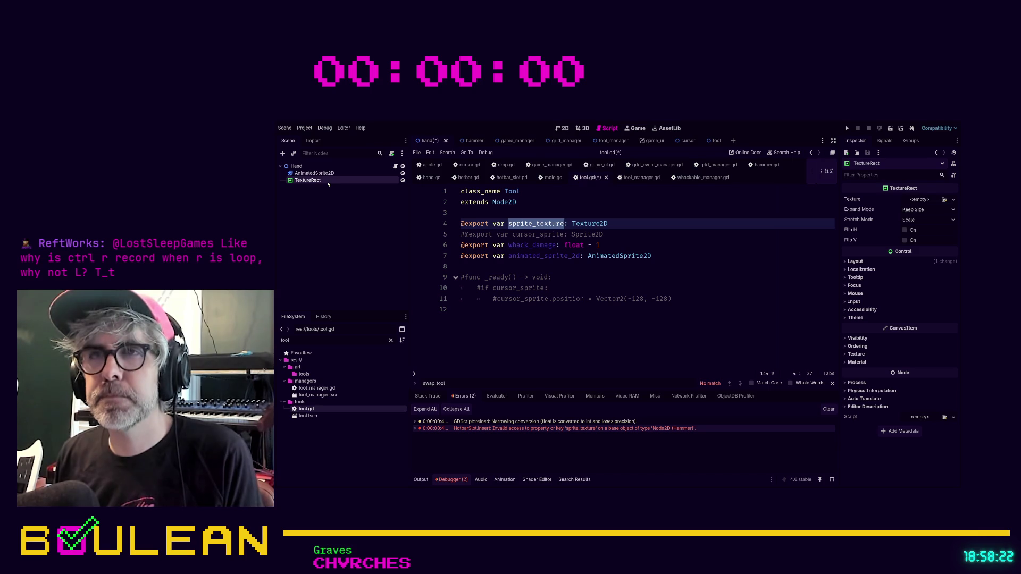
{"action": "type", "text": "texture"}
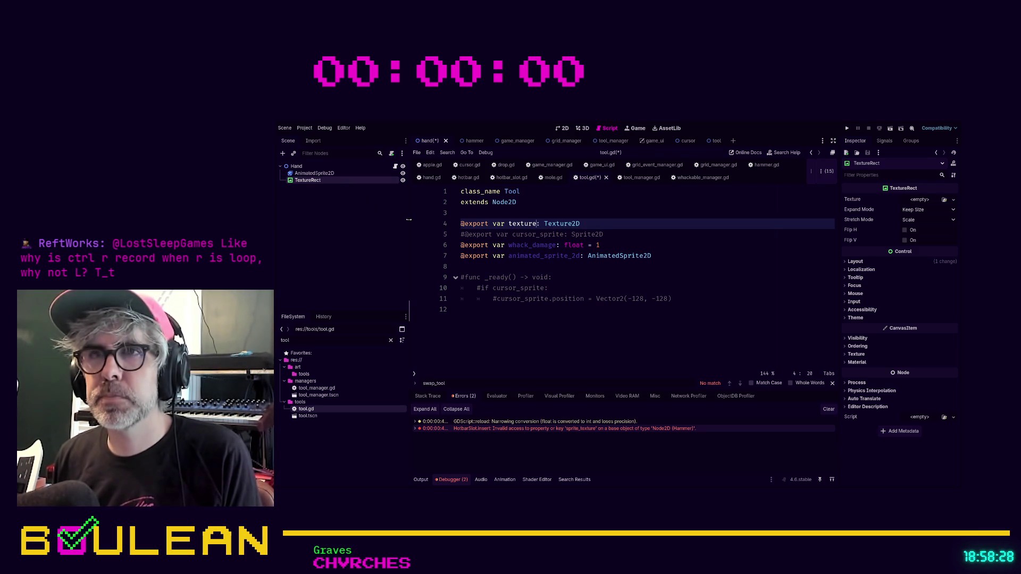
{"action": "type", "text": "_re"}
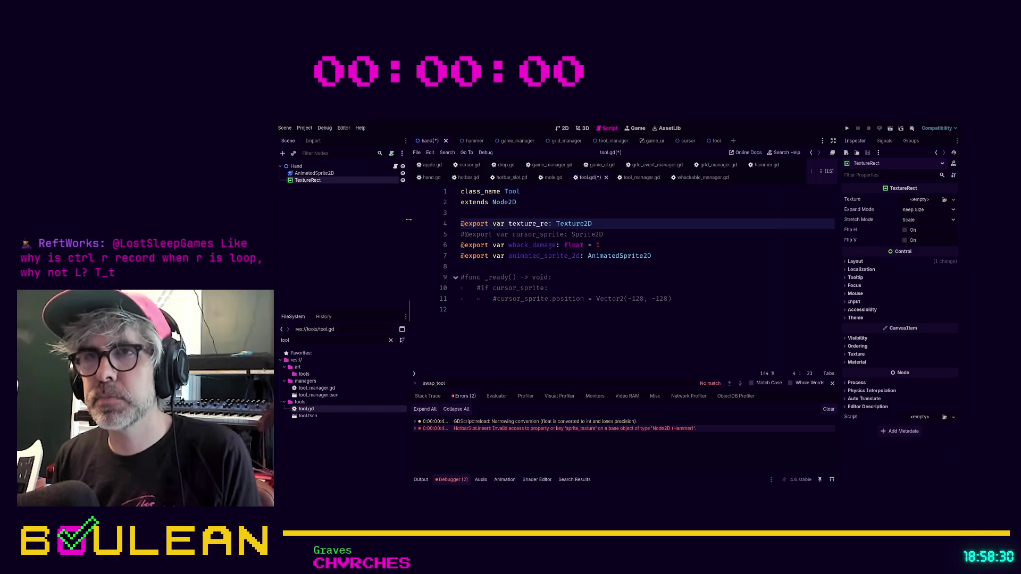
{"action": "type", "text": "ct"}
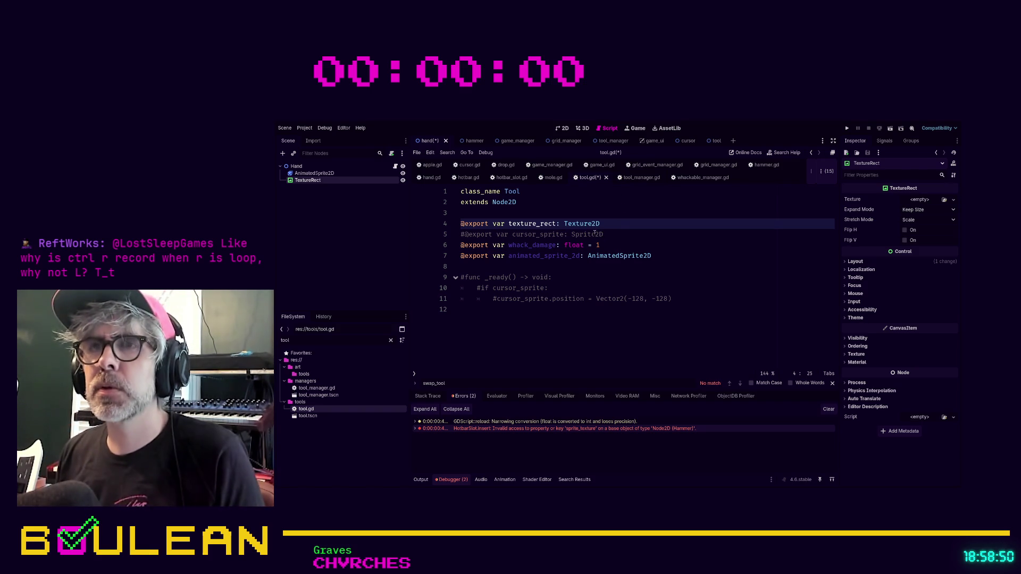
{"action": "left_click", "coordinate": [611, 224]}
{"action": "key", "text": "ctrl+s"}
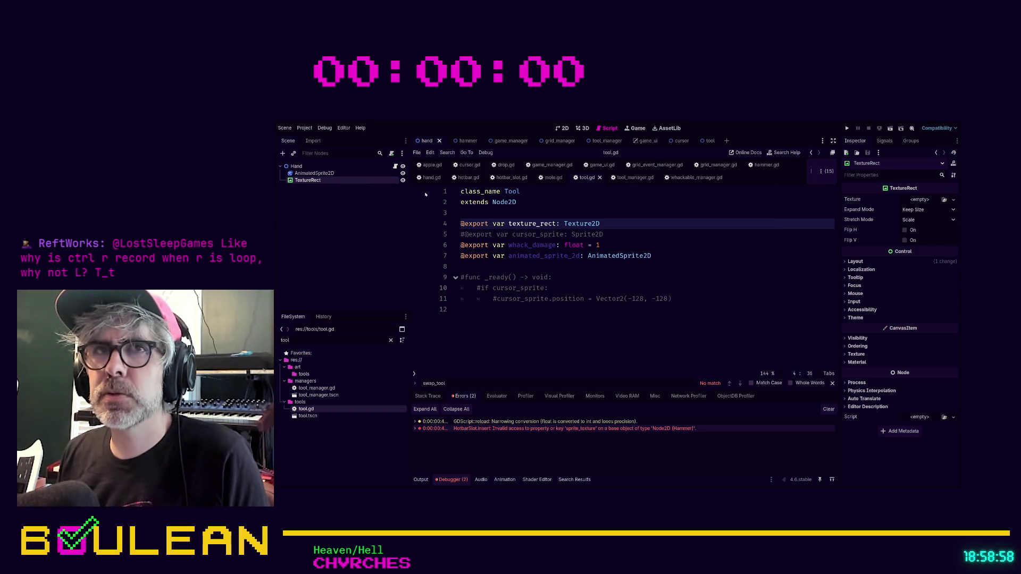
{"action": "left_click", "coordinate": [309, 167]}
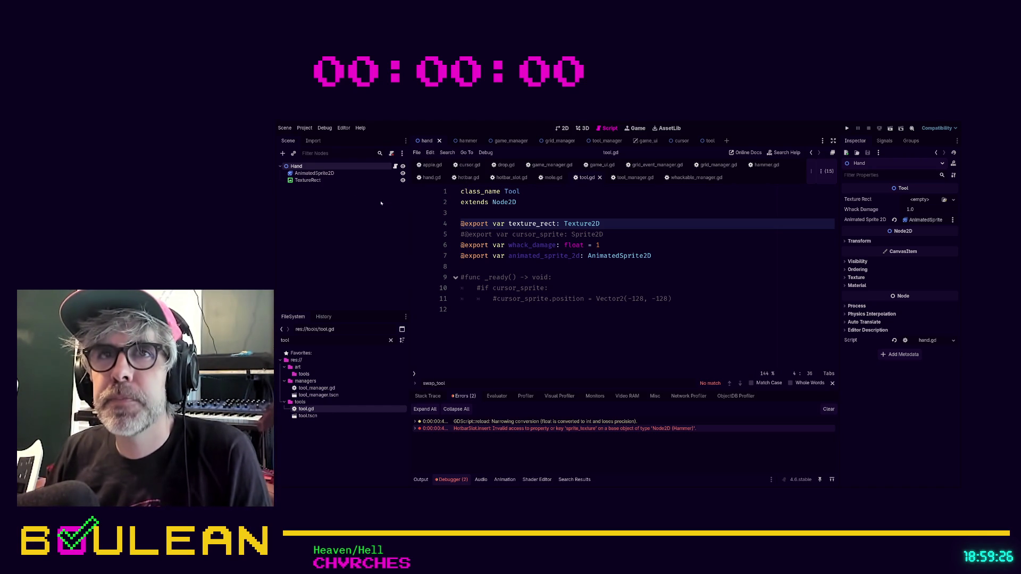
{"action": "left_click", "coordinate": [311, 181]}
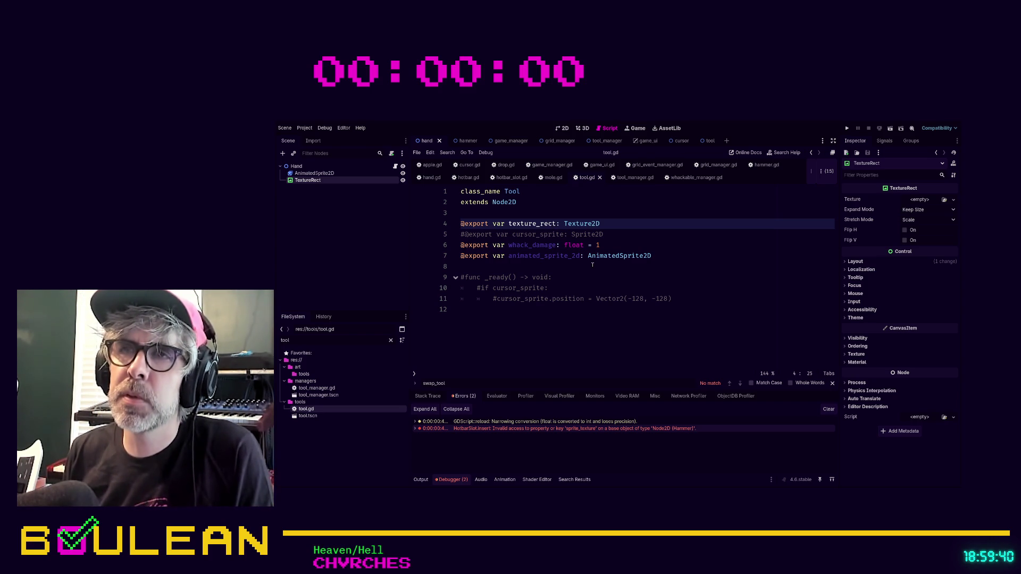
Step: Rename the texture_rect export in tool.gd to hotbar_texture
{"action": "key", "text": "ctrl+shift+Left"}
{"action": "type", "text": "hotbar_"}
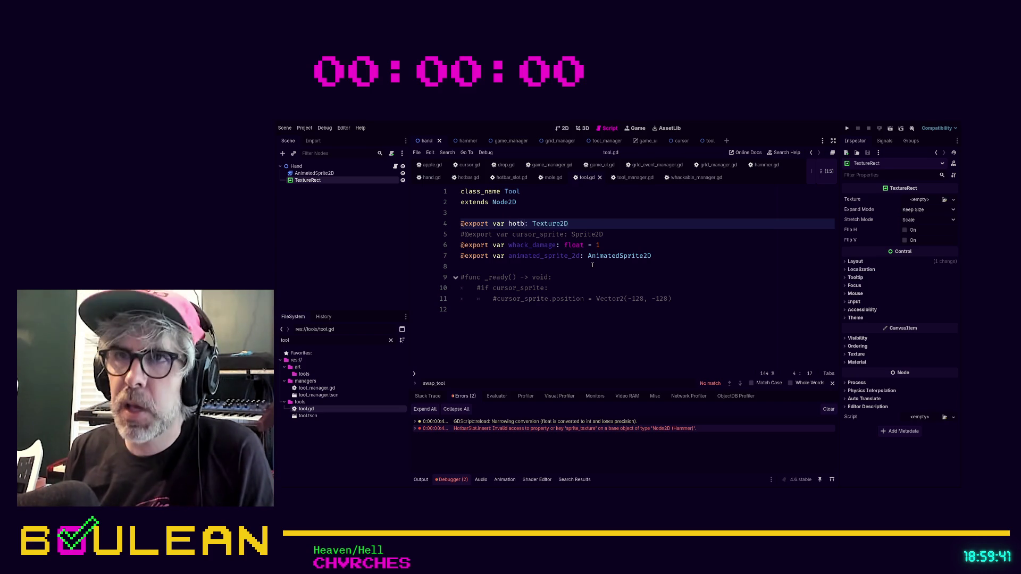
{"action": "type", "text": "texture"}
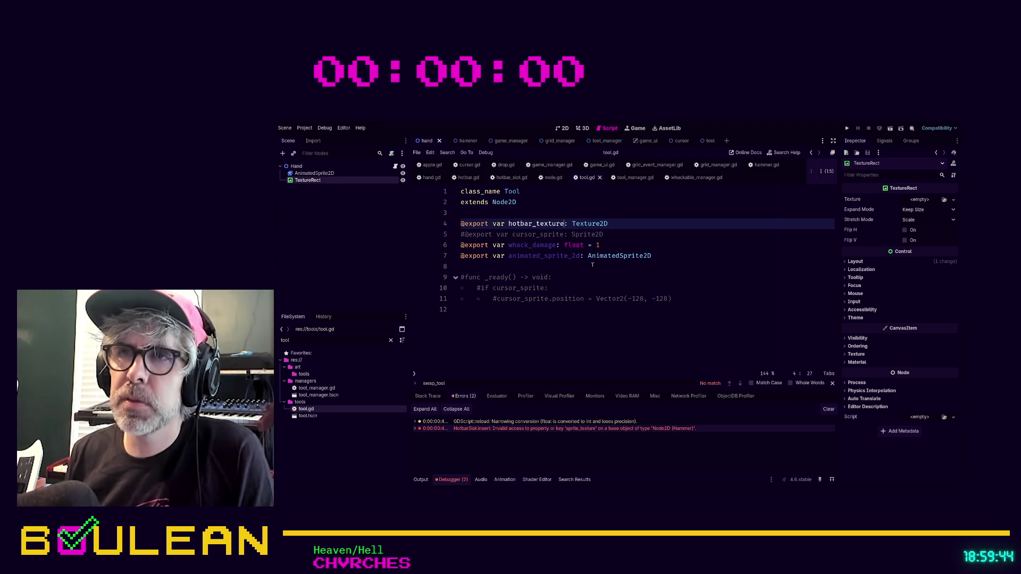
{"action": "key", "text": "Return"}
{"action": "type", "text": "@expor"}
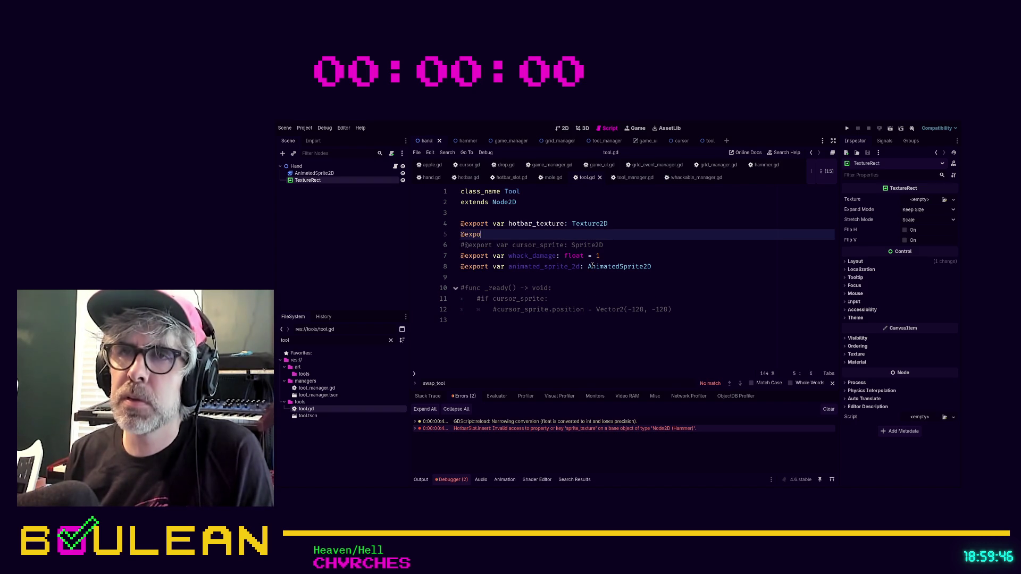
{"action": "key", "text": "BackSpace"}
{"action": "key", "text": "BackSpace"}
{"action": "key", "text": "BackSpace"}
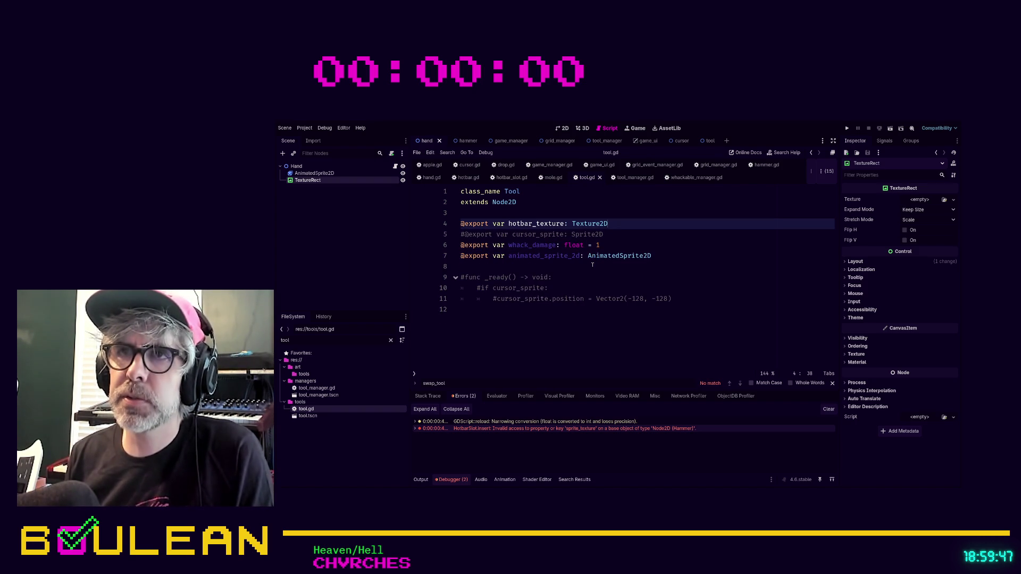
{"action": "left_click", "coordinate": [628, 287]}
Step: Delete the TextureRect child node from the Hand scene
{"action": "left_click", "coordinate": [296, 166]}
{"action": "left_click", "coordinate": [308, 181]}
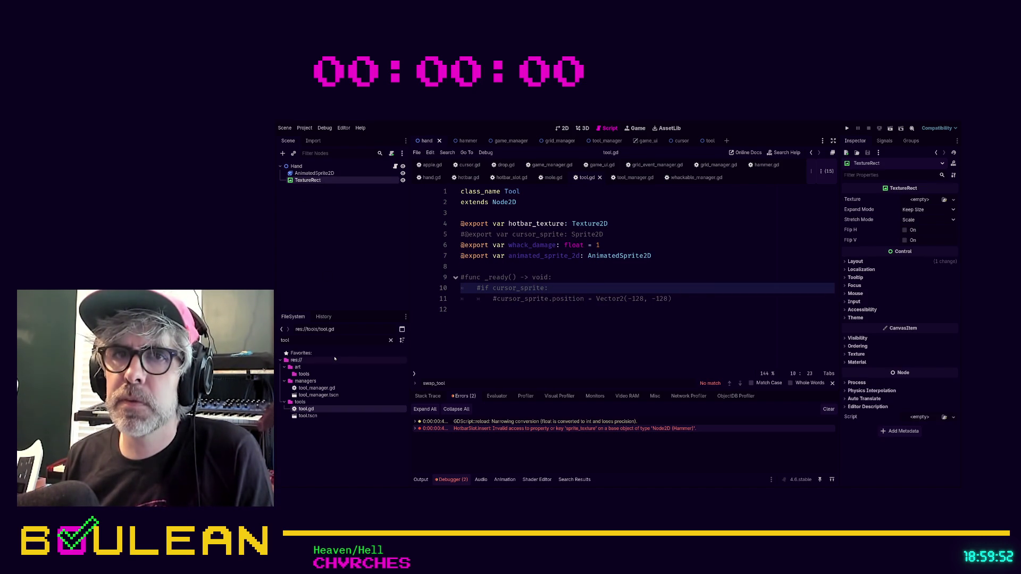
{"action": "key", "text": "Delete"}
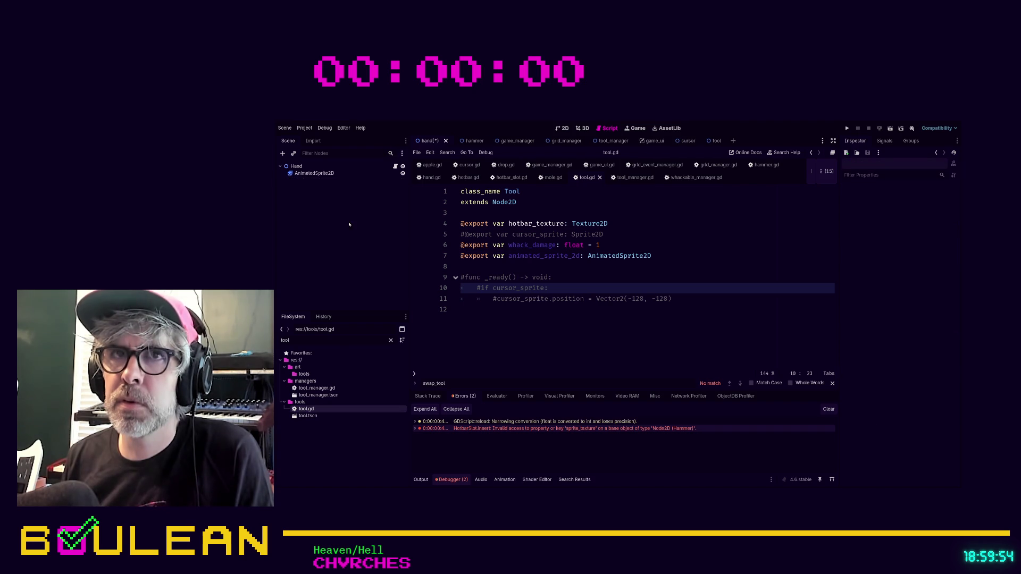
{"action": "left_click", "coordinate": [299, 166]}
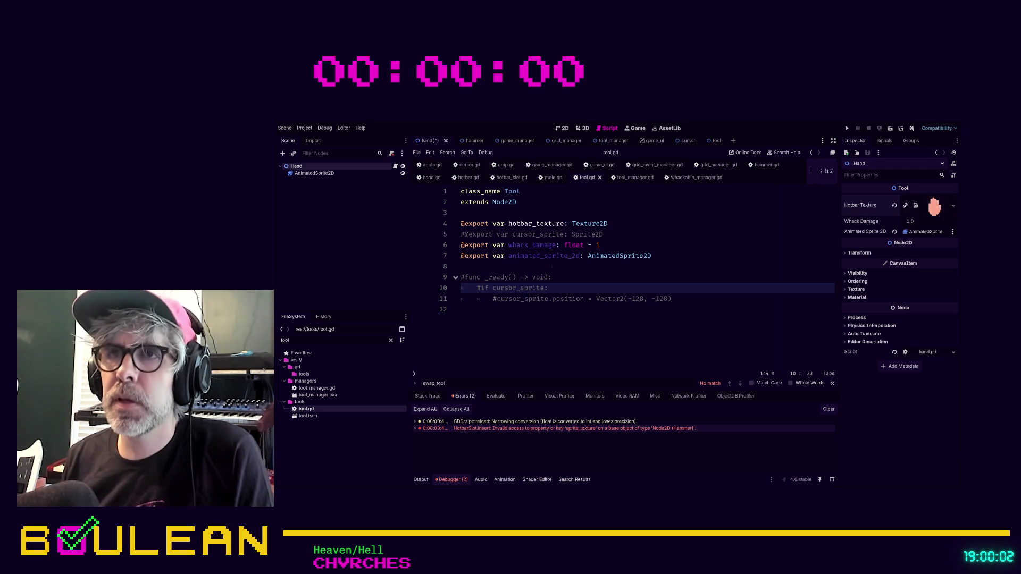
Step: Save the Hand scene, give Hammer a hammer-icon Hotbar Texture, save, and run the game
{"action": "left_click", "coordinate": [641, 329]}
{"action": "key", "text": "ctrl+s"}
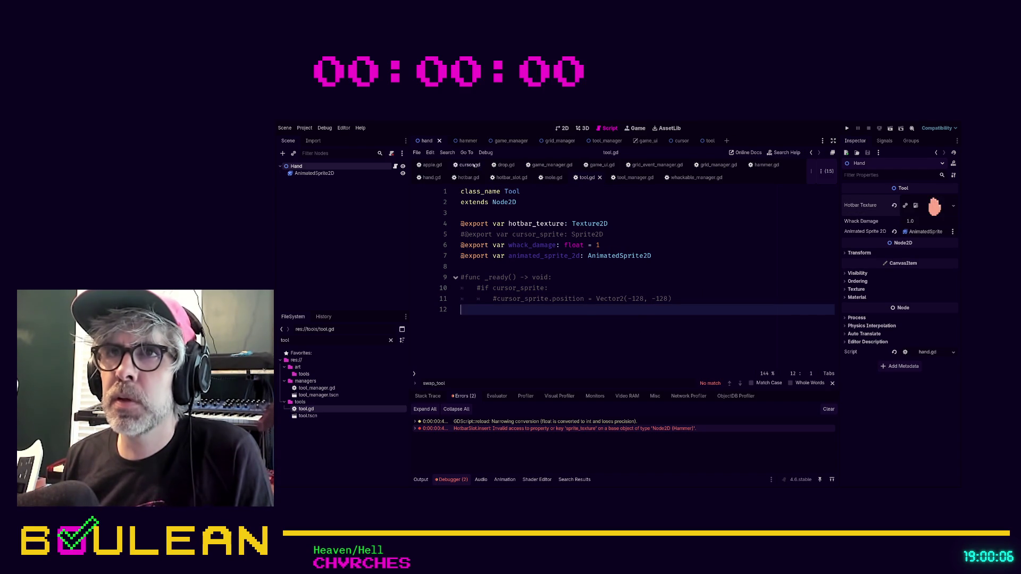
{"action": "left_click", "coordinate": [467, 140]}
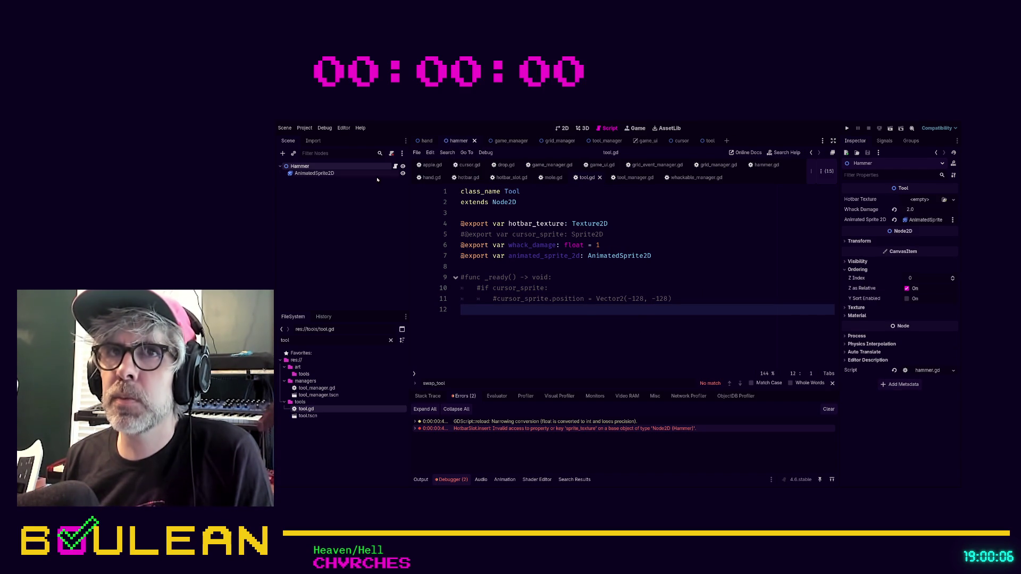
{"action": "left_click", "coordinate": [319, 167]}
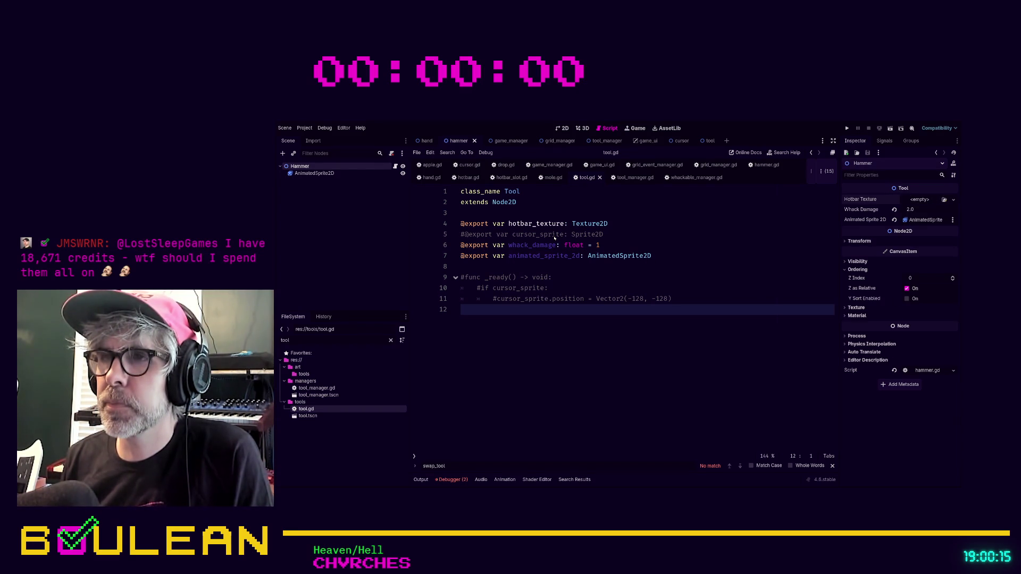
{"action": "left_click", "coordinate": [679, 290]}
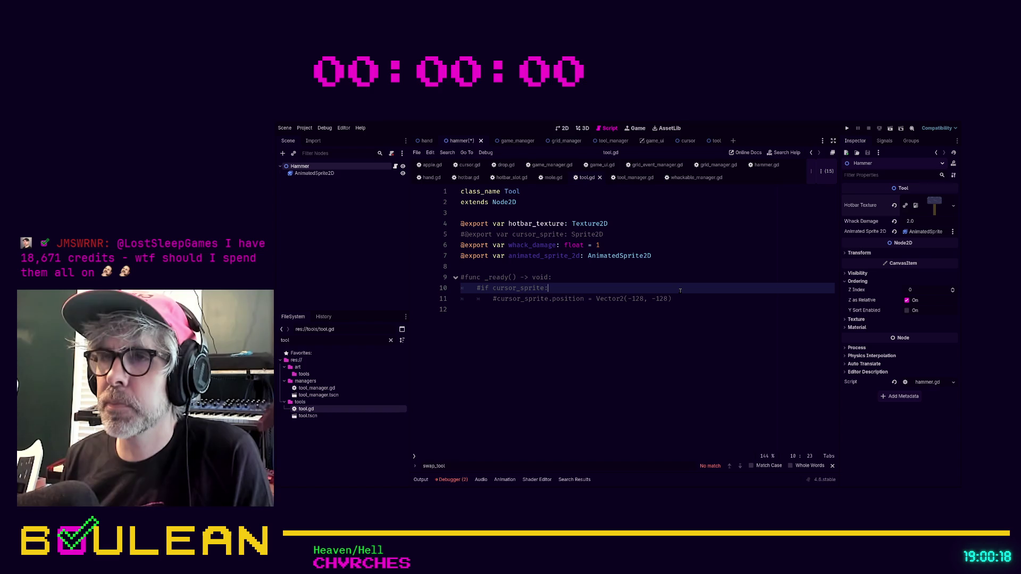
{"action": "key", "text": "ctrl+s"}
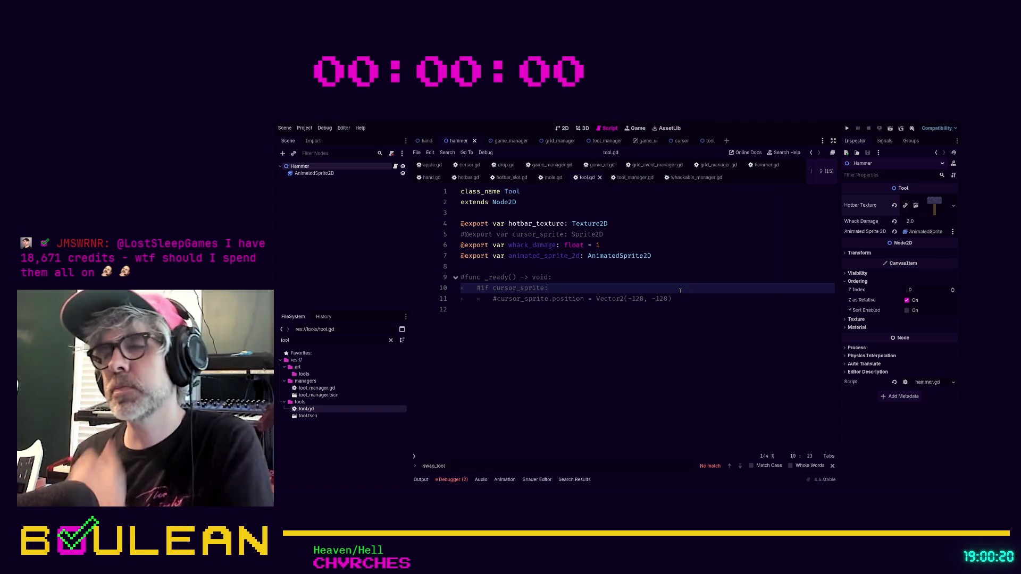
{"action": "key", "text": "F5"}
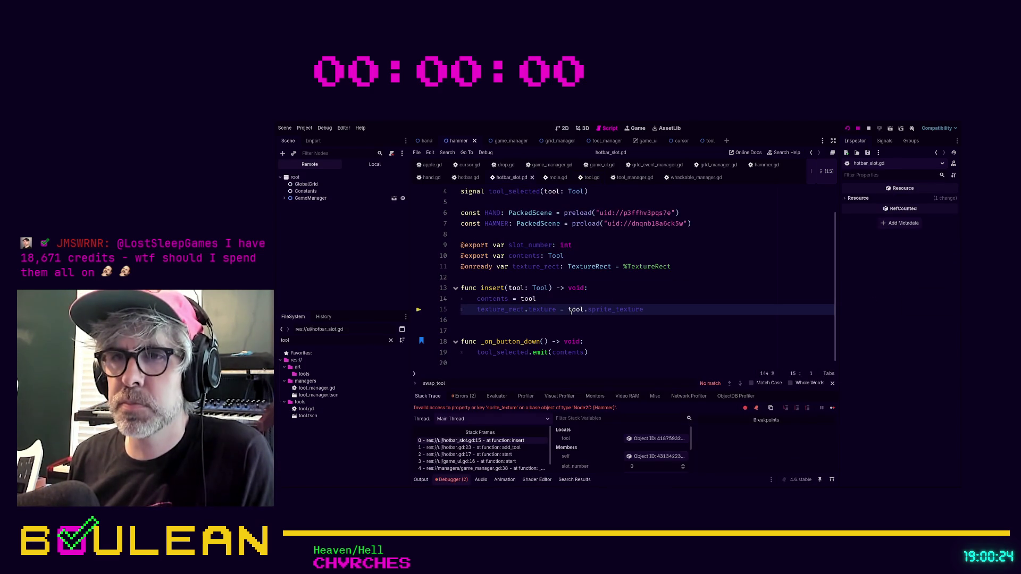
Step: Change sprite_texture to hotbar_texture on line 15 of hotbar_slot.gd and stop the errored run
{"action": "double_click", "coordinate": [599, 311]}
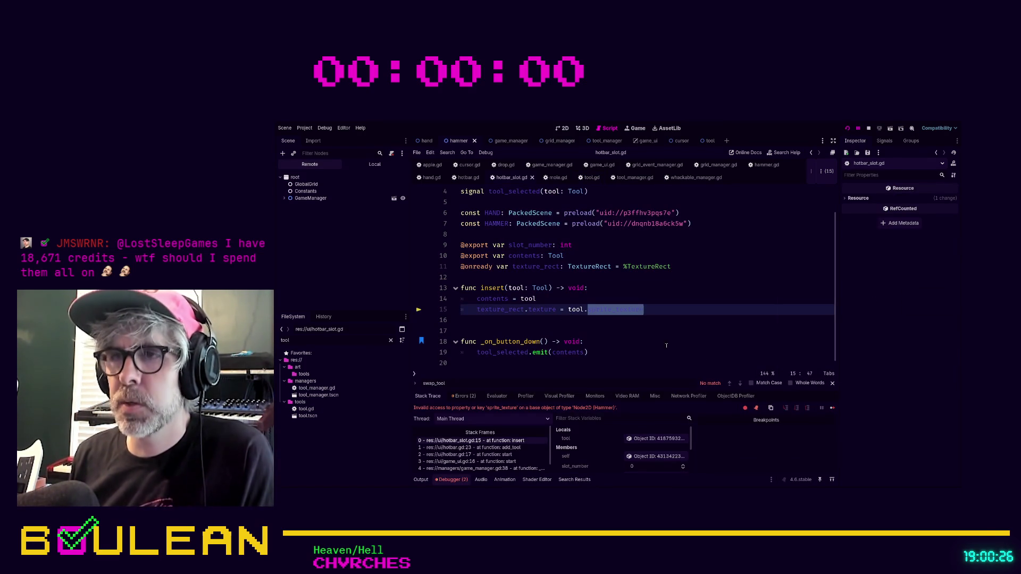
{"action": "type", "text": "hotbar"}
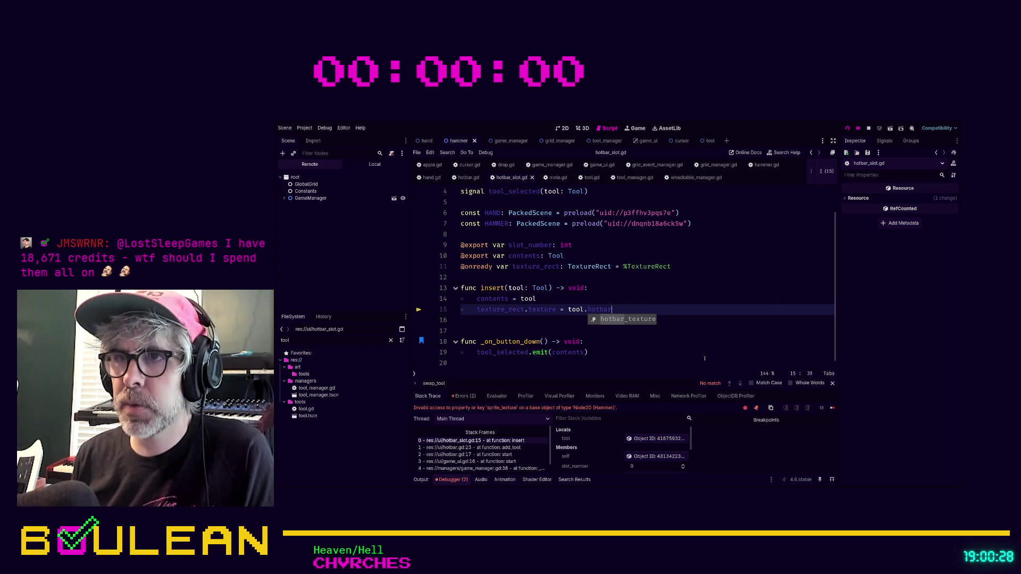
{"action": "key", "text": "Return"}
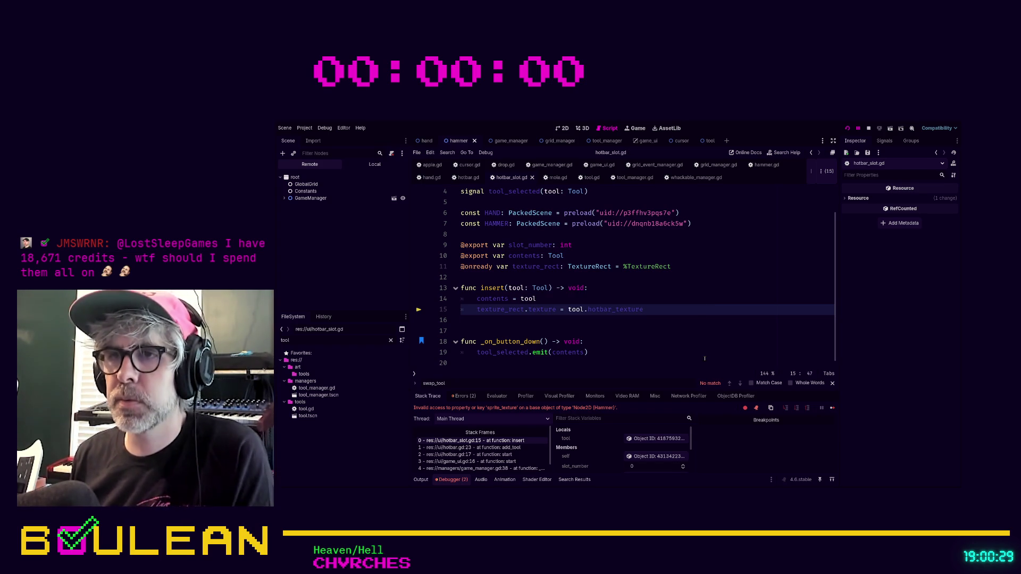
{"action": "key", "text": "F8"}
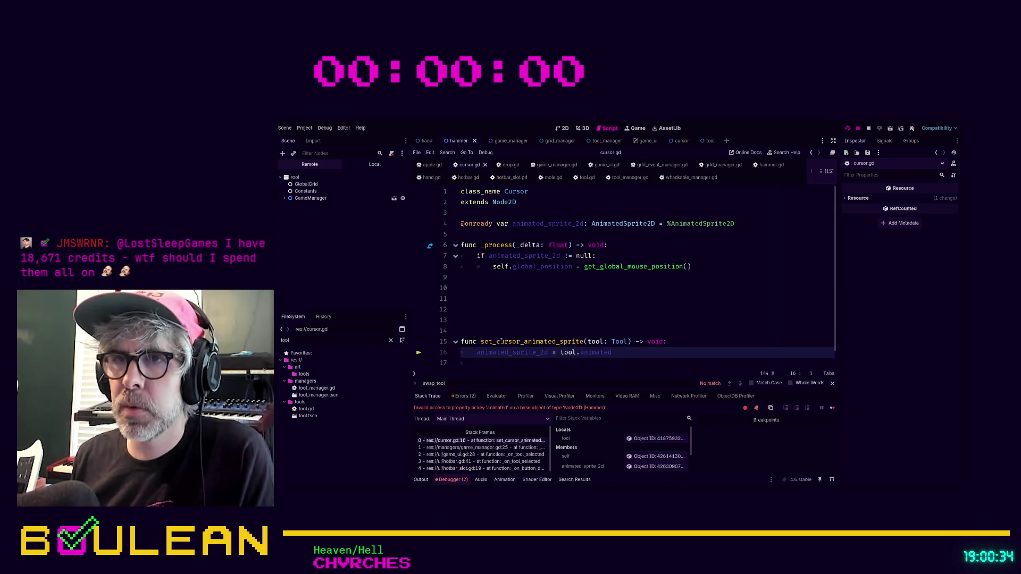
Step: Complete tool.animated_sprite_2d on line 16 of cursor.gd and relaunch the game
{"action": "scroll", "coordinate": [550, 314], "scroll_direction": "down", "scroll_amount": 1}
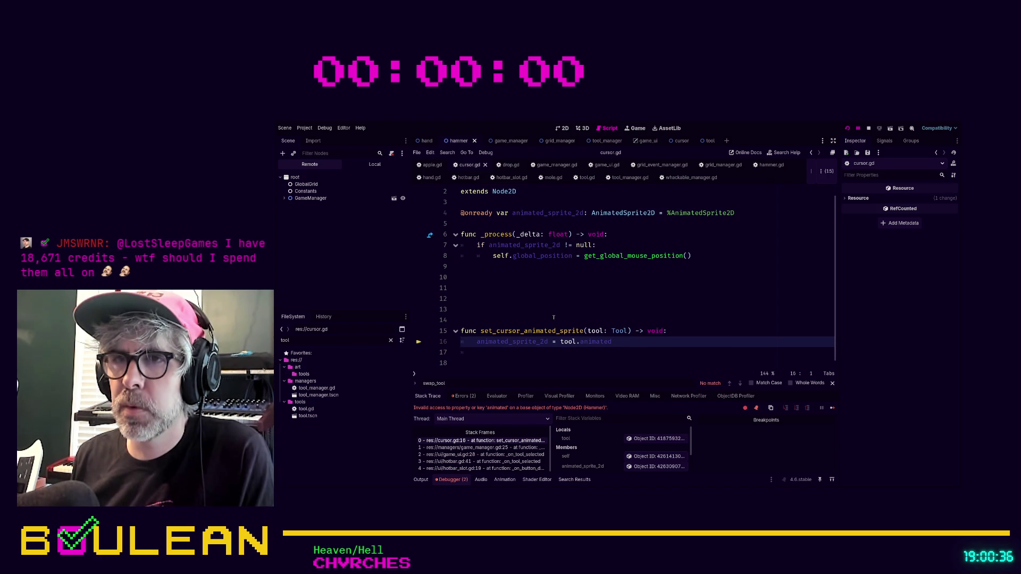
{"action": "left_click", "coordinate": [620, 341]}
{"action": "type", "text": "_"}
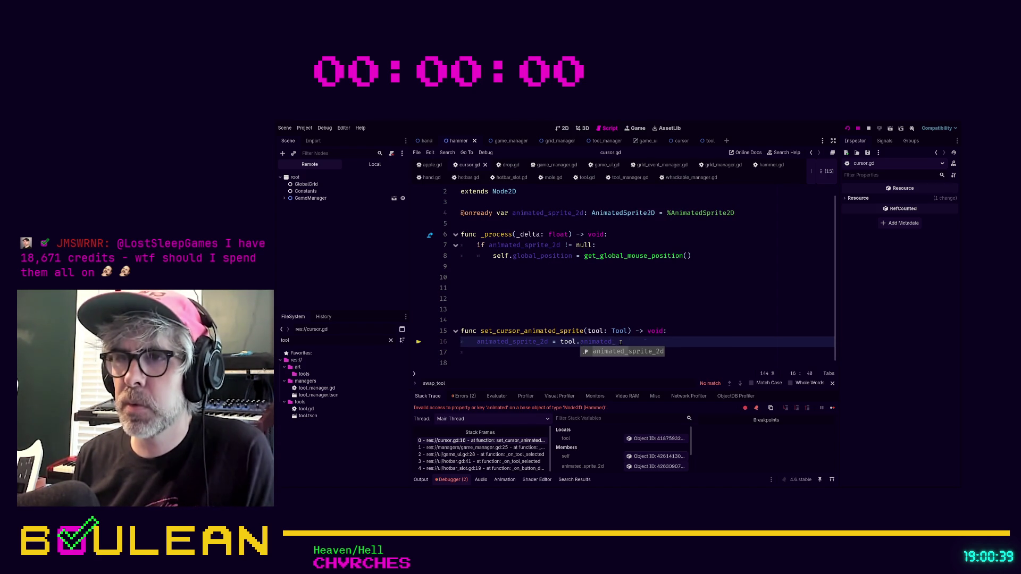
{"action": "key", "text": "Return"}
{"action": "key", "text": "F5"}
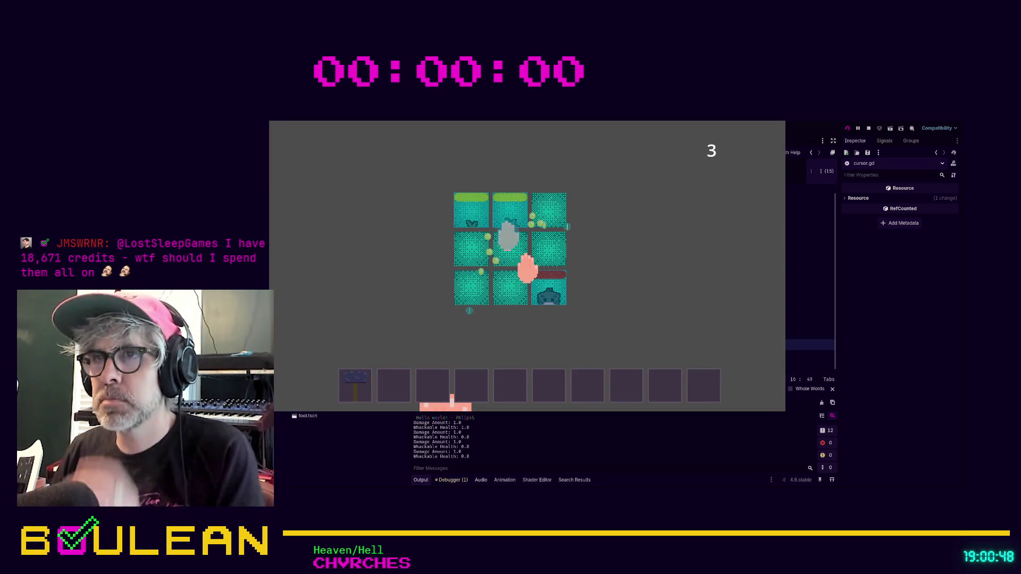
Step: Whack several moles in the running game to test the hammer hotbar icon, then stop it
{"action": "left_click", "coordinate": [470, 216]}
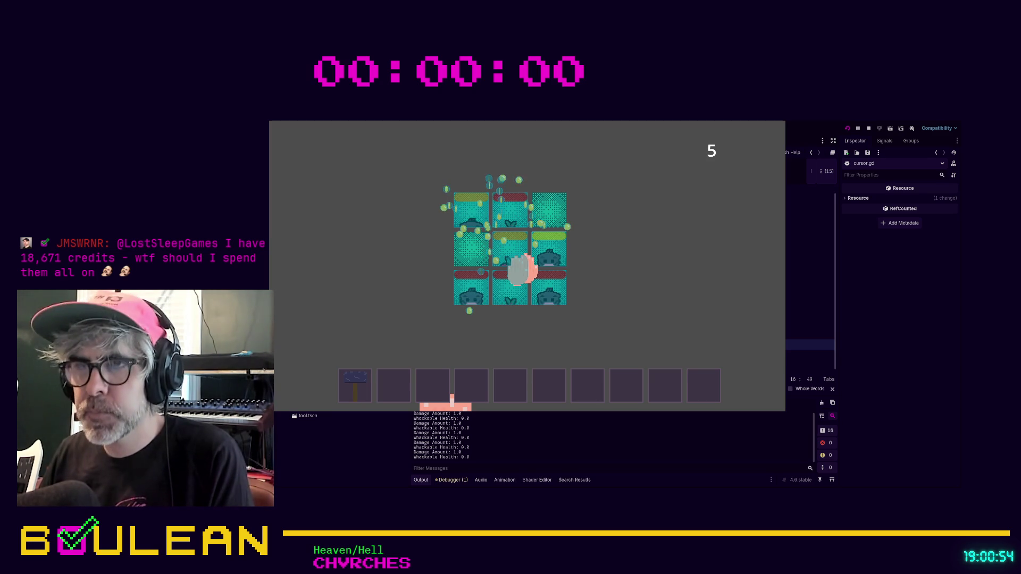
{"action": "left_click", "coordinate": [529, 264]}
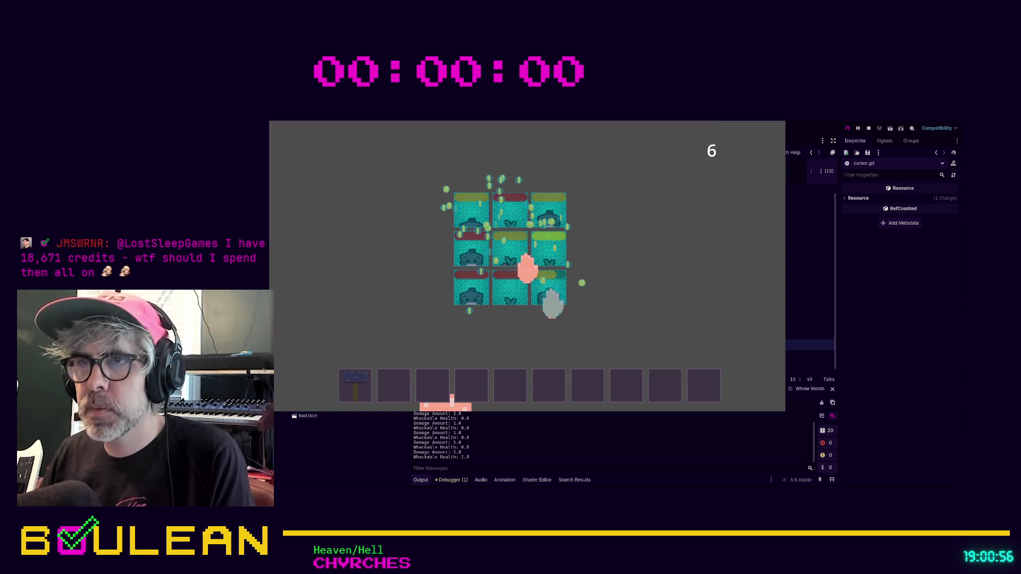
{"action": "left_click", "coordinate": [465, 292]}
{"action": "left_click", "coordinate": [465, 293]}
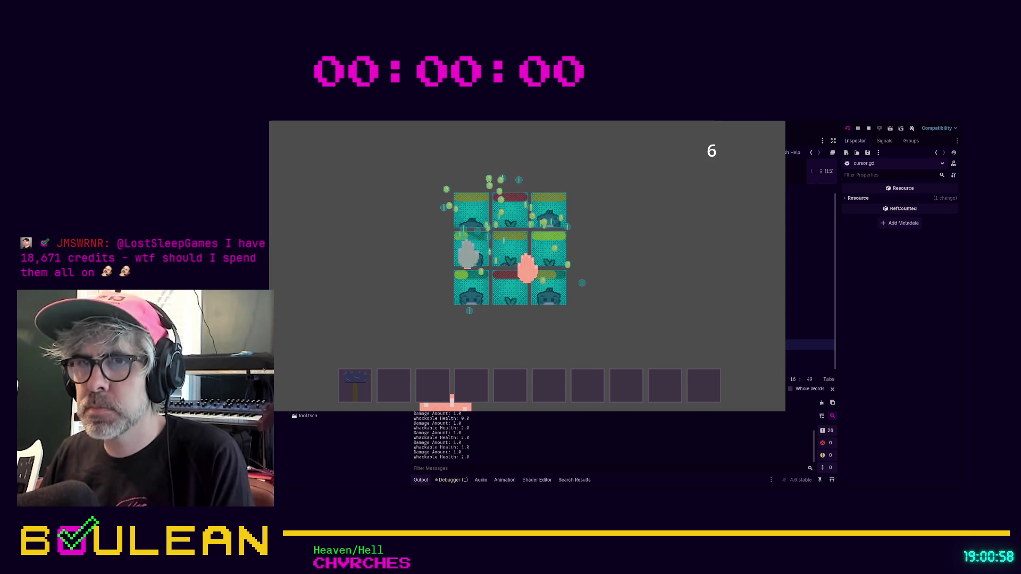
{"action": "left_click", "coordinate": [480, 301]}
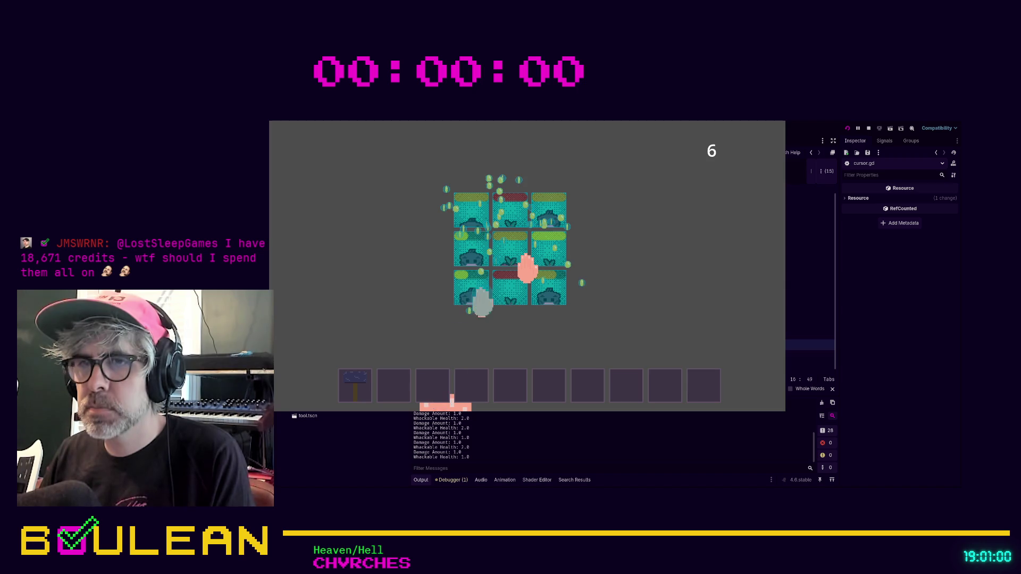
{"action": "left_click", "coordinate": [465, 215]}
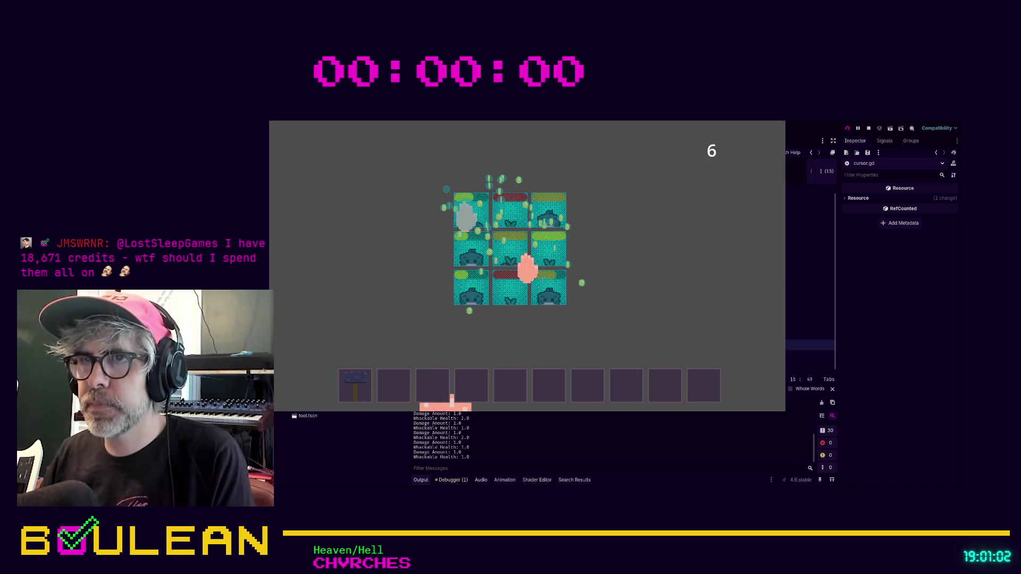
{"action": "key", "text": "F8"}
{"action": "left_click", "coordinate": [622, 313]}
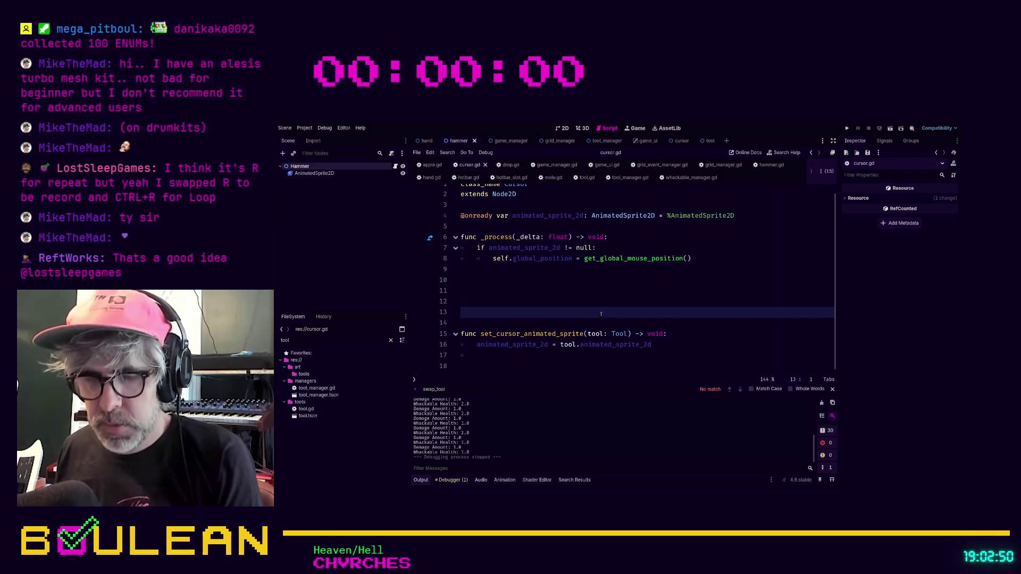
Step: Run the project again with F5
{"action": "key", "text": "F5"}
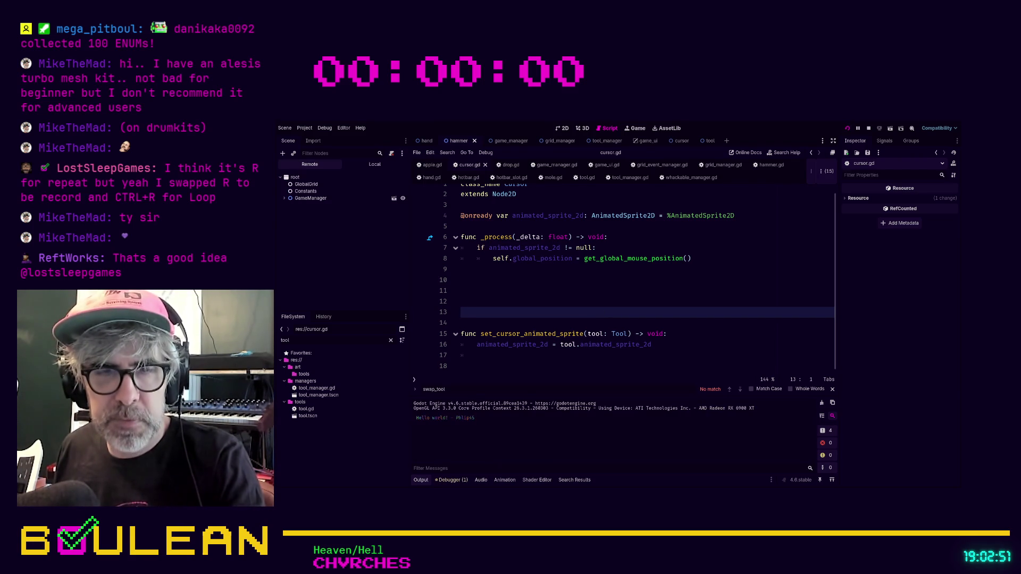
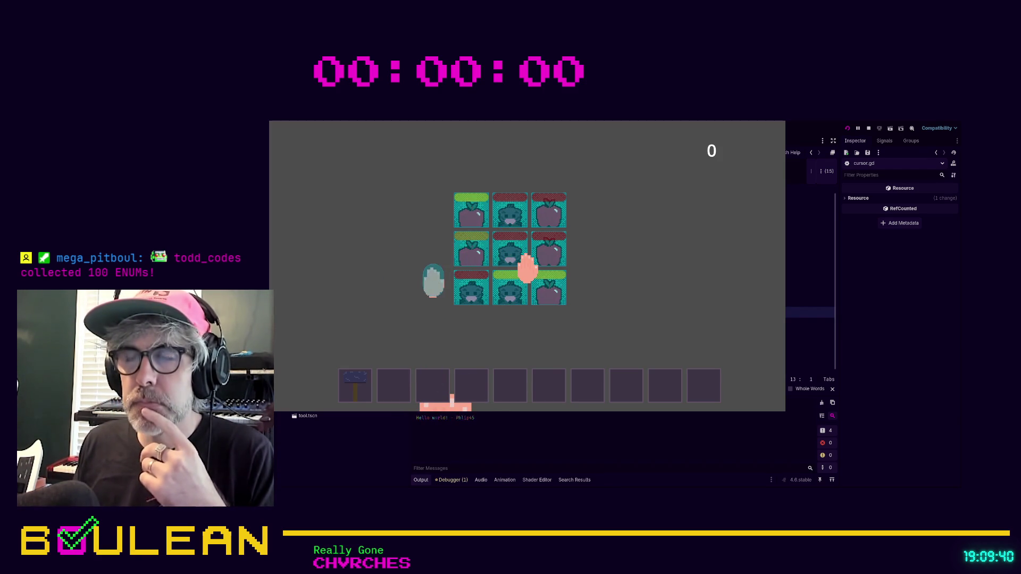
Step: Whack the centre mole until it vanishes and the score reads 2, then stop the game
{"action": "left_click", "coordinate": [466, 249]}
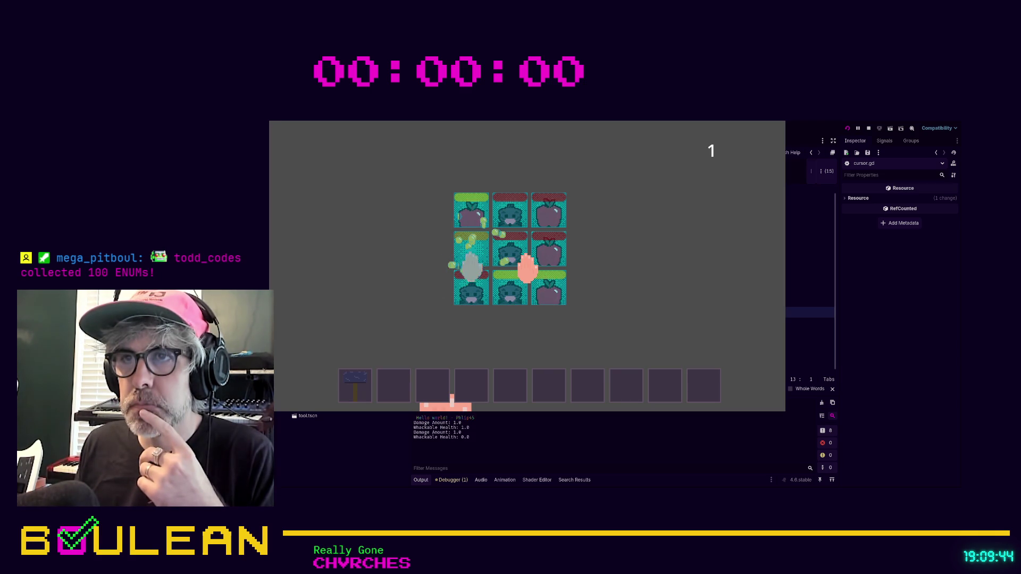
{"action": "left_click", "coordinate": [503, 248]}
{"action": "left_click", "coordinate": [500, 248]}
{"action": "left_click", "coordinate": [497, 247]}
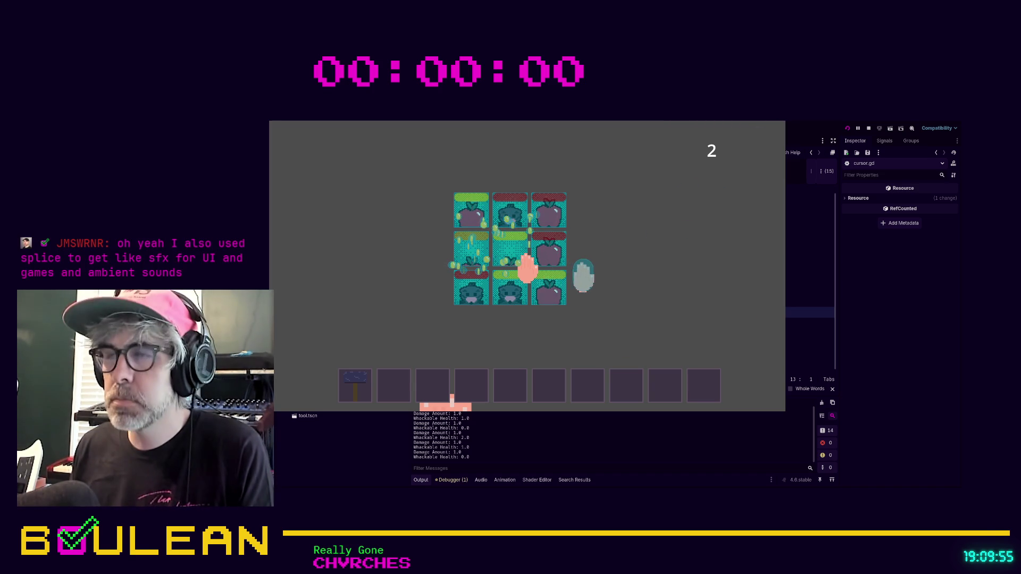
{"action": "key", "text": "F8"}
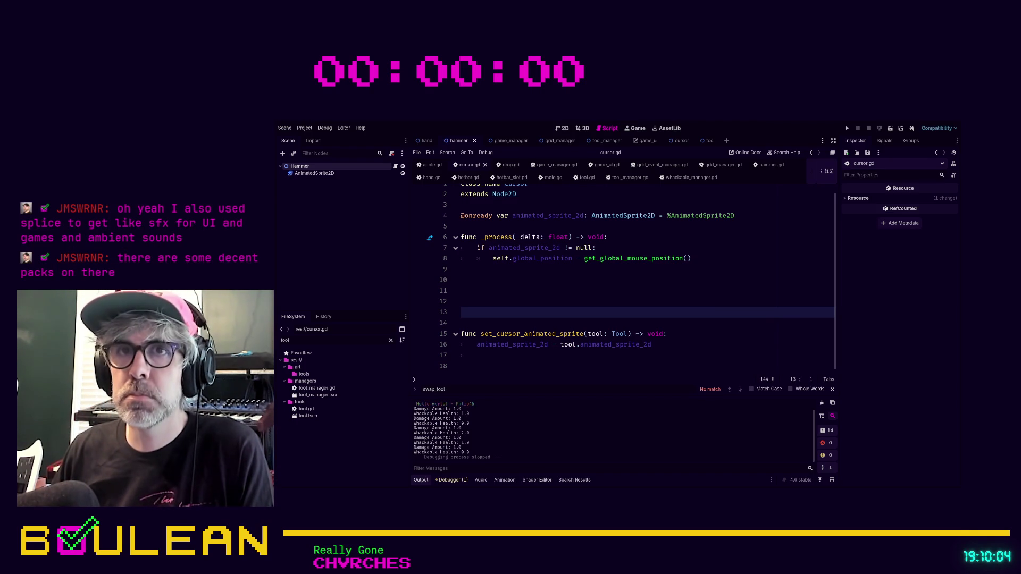
Step: Open coin.tscn by filtering FileSystem for 'coin' and list the Coin Area2D's signals
{"action": "key", "text": "BackSpace"}
{"action": "key", "text": "BackSpace"}
{"action": "key", "text": "BackSpace"}
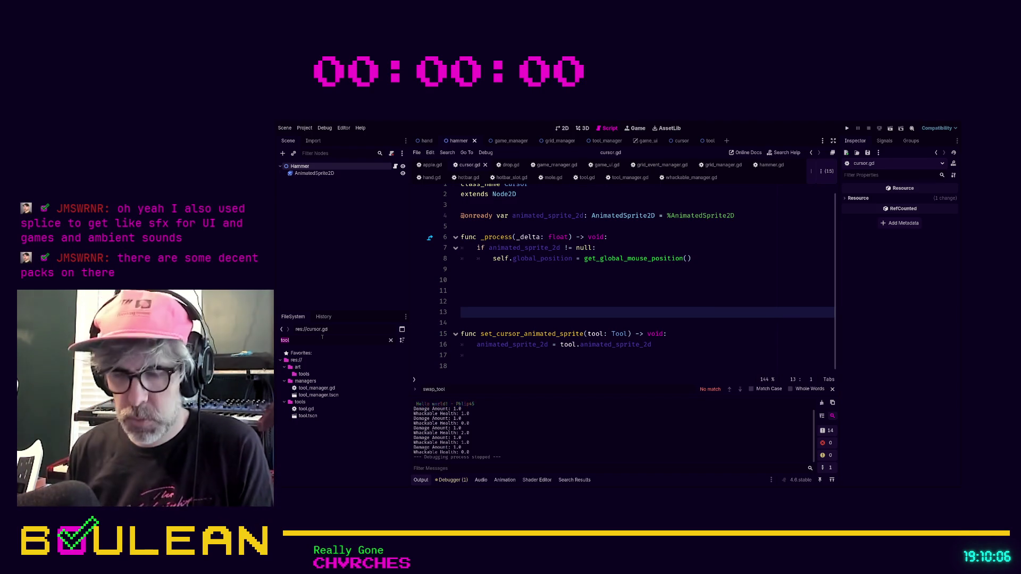
{"action": "type", "text": "coin"}
{"action": "double_click", "coordinate": [308, 402]}
{"action": "left_click", "coordinate": [295, 166]}
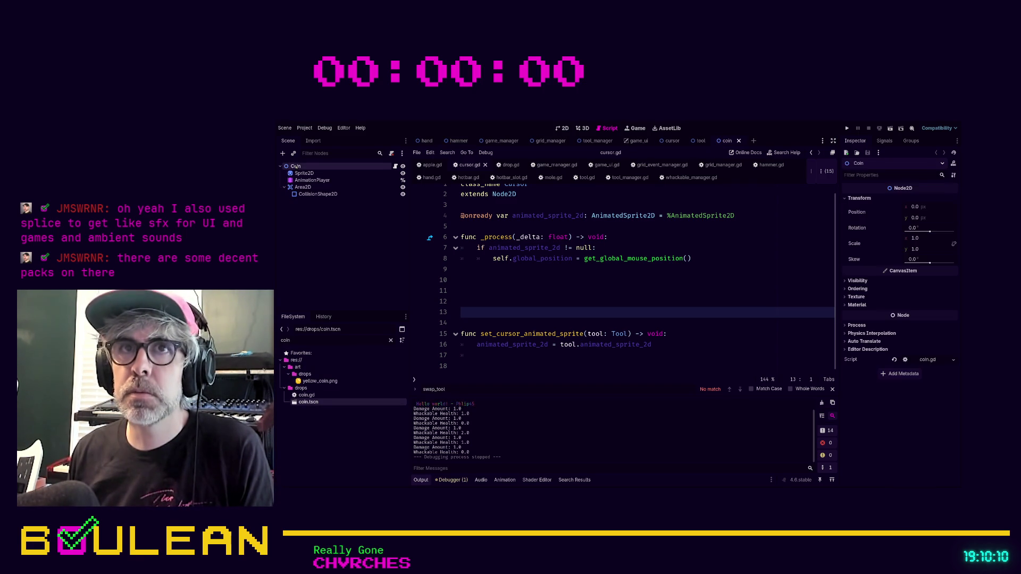
{"action": "left_click", "coordinate": [884, 142]}
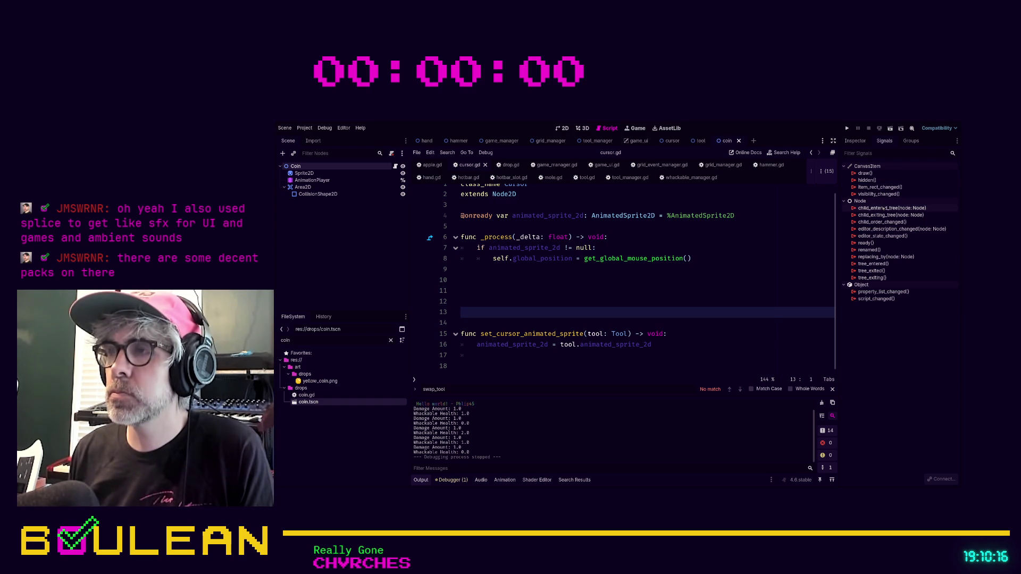
{"action": "left_click", "coordinate": [312, 188]}
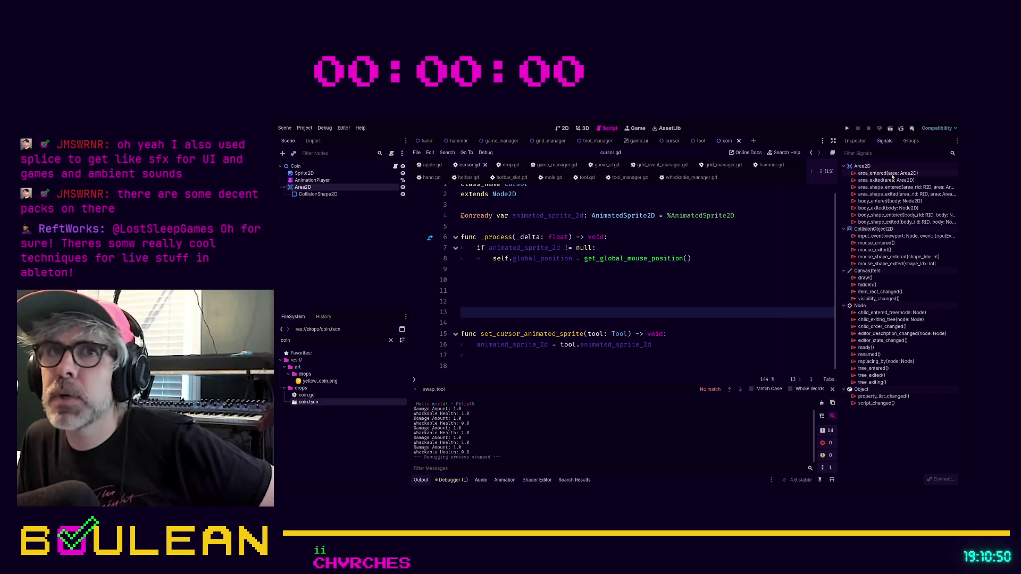
Step: Review the coin Area2D's collision properties in the Inspector, then go to the cursor scene
{"action": "left_click", "coordinate": [857, 146]}
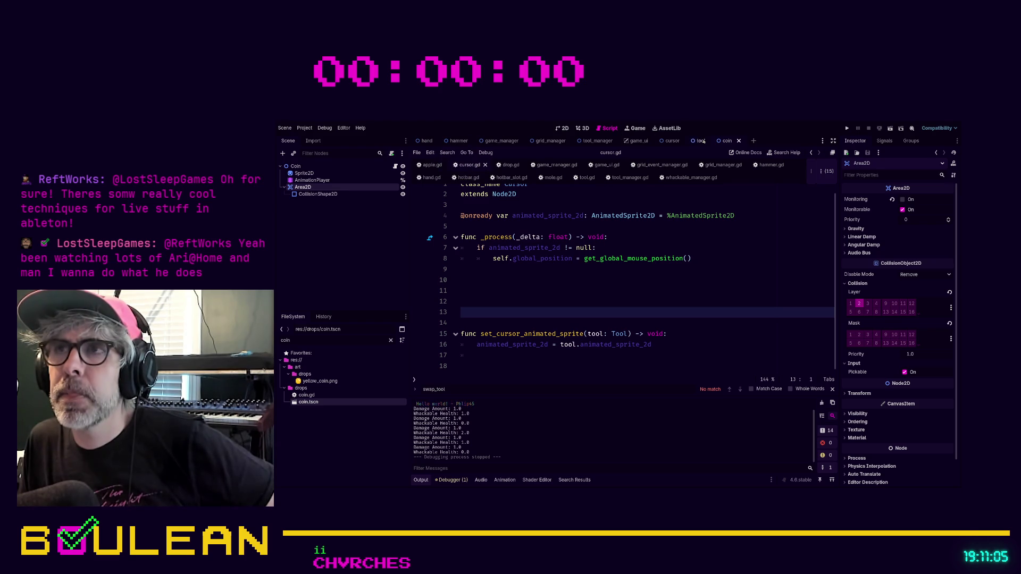
{"action": "left_click", "coordinate": [671, 140]}
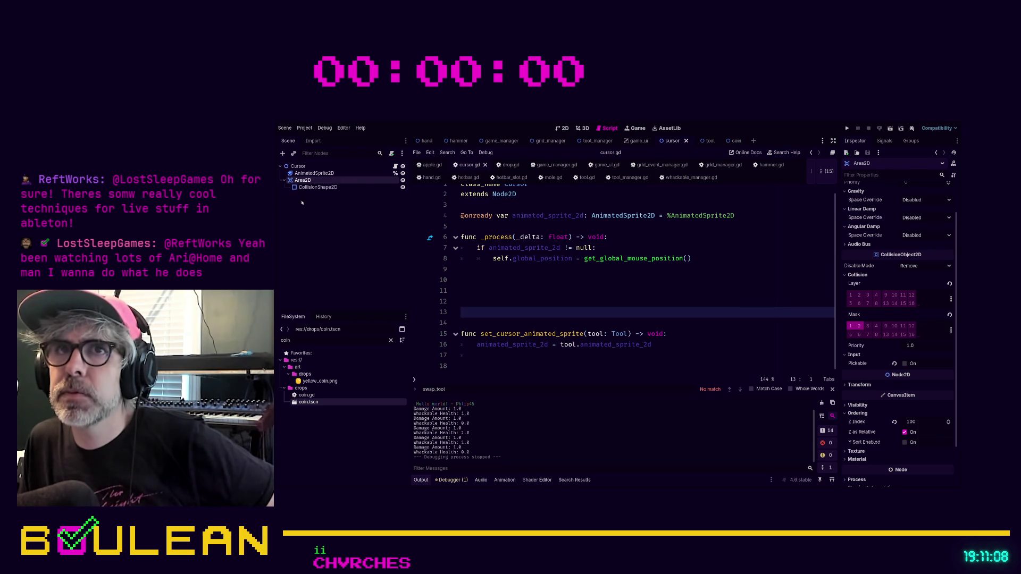
Step: Connect the cursor Area2D's area_entered signal to a new handler function
{"action": "left_click", "coordinate": [318, 188]}
{"action": "left_click", "coordinate": [304, 180]}
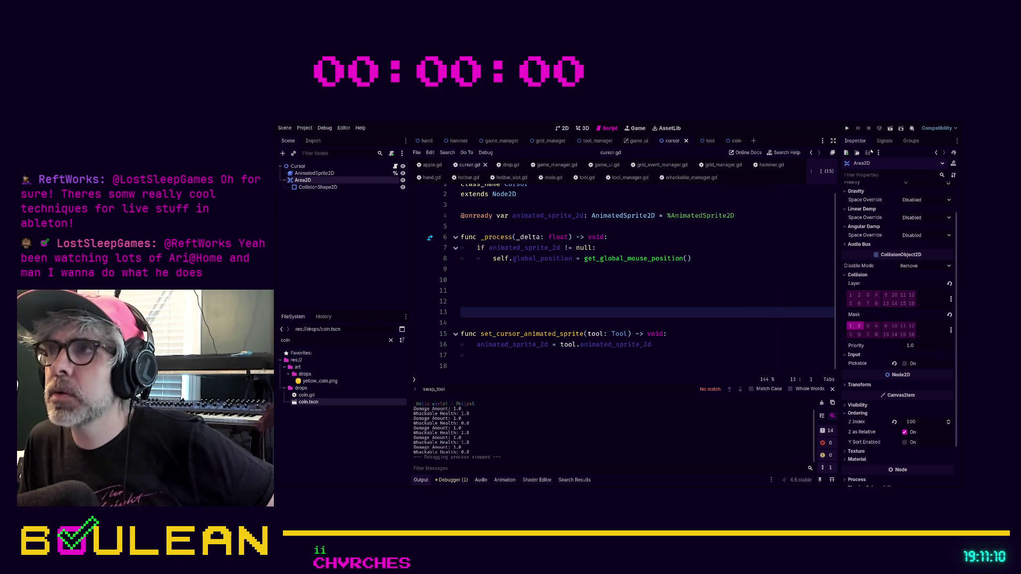
{"action": "left_click", "coordinate": [884, 140]}
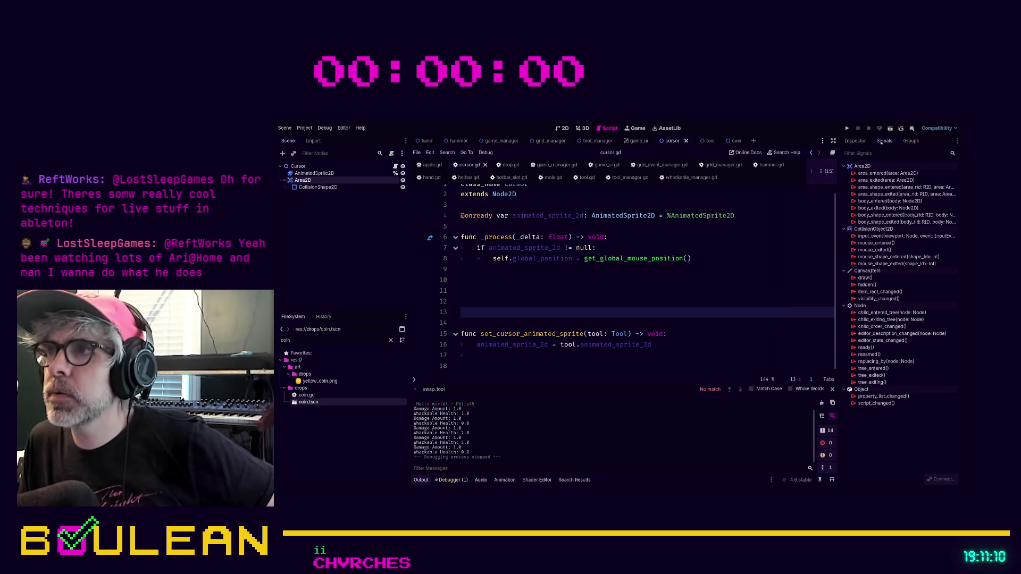
{"action": "left_click", "coordinate": [883, 174]}
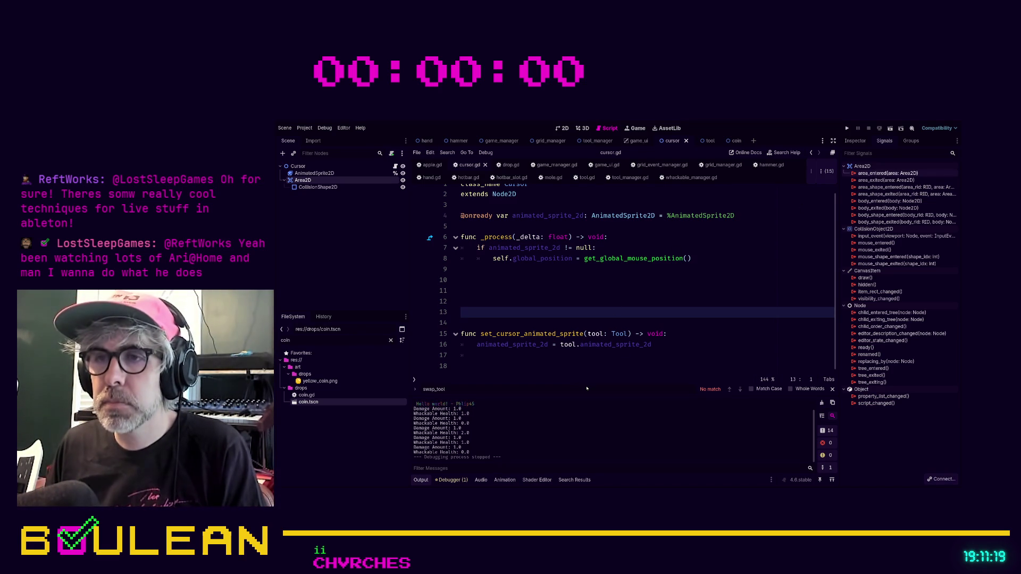
{"action": "key", "text": "Return"}
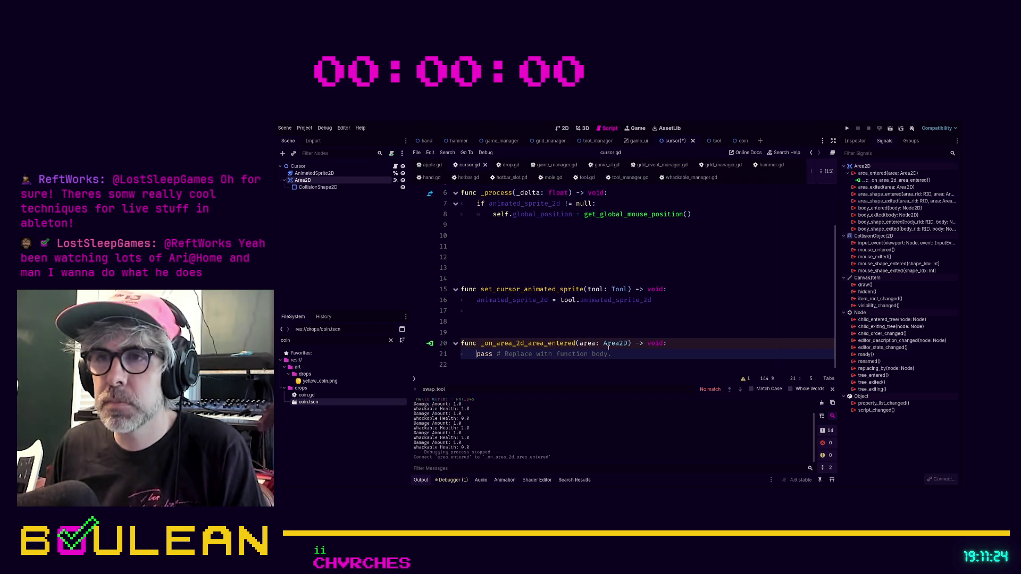
Step: Replace the handler's pass with area.get_parent().queue_free() and run the game
{"action": "left_click_drag", "start_coordinate": [612, 354], "coordinate": [478, 354]}
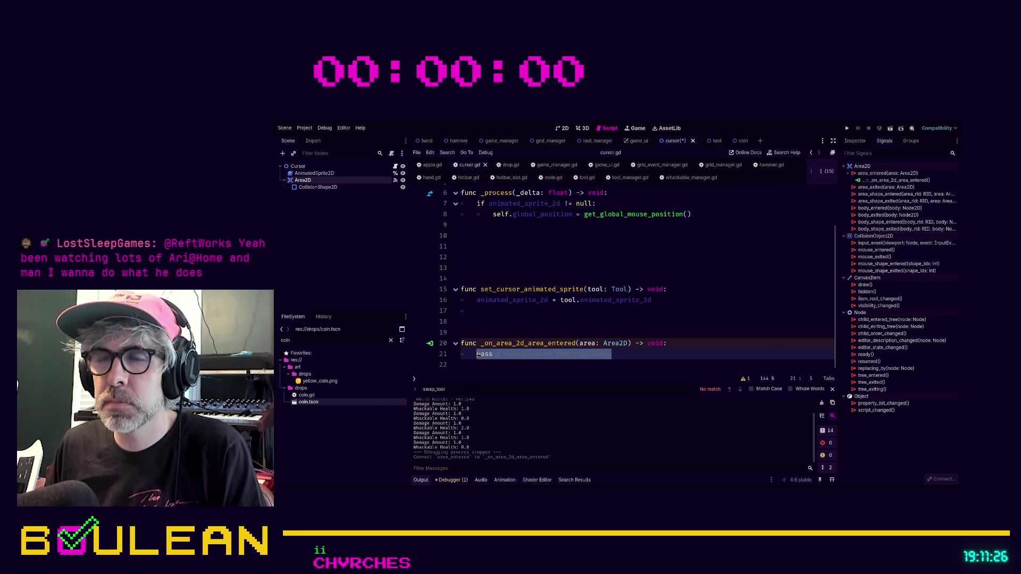
{"action": "type", "text": "area"}
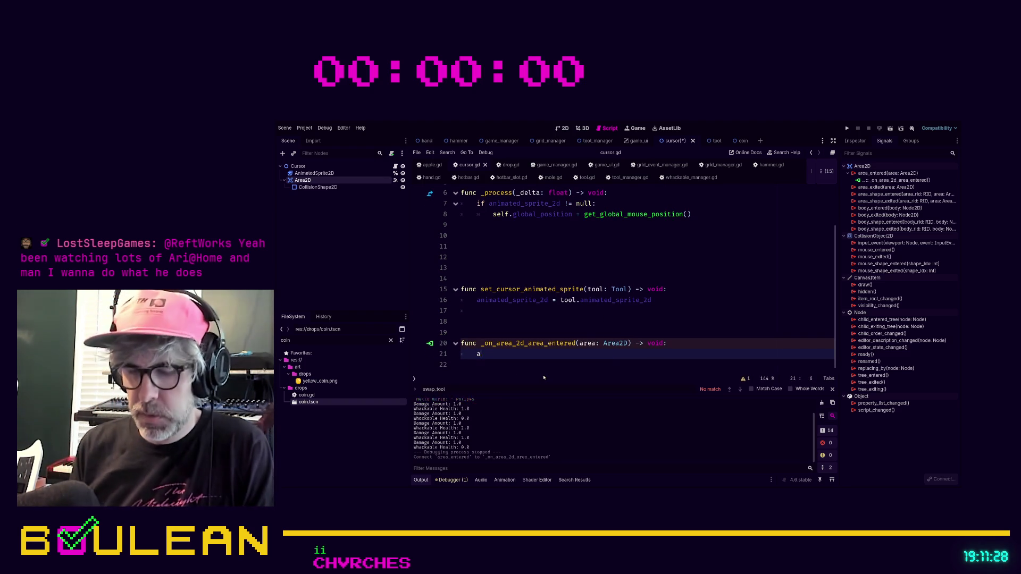
{"action": "type", "text": ".get_"}
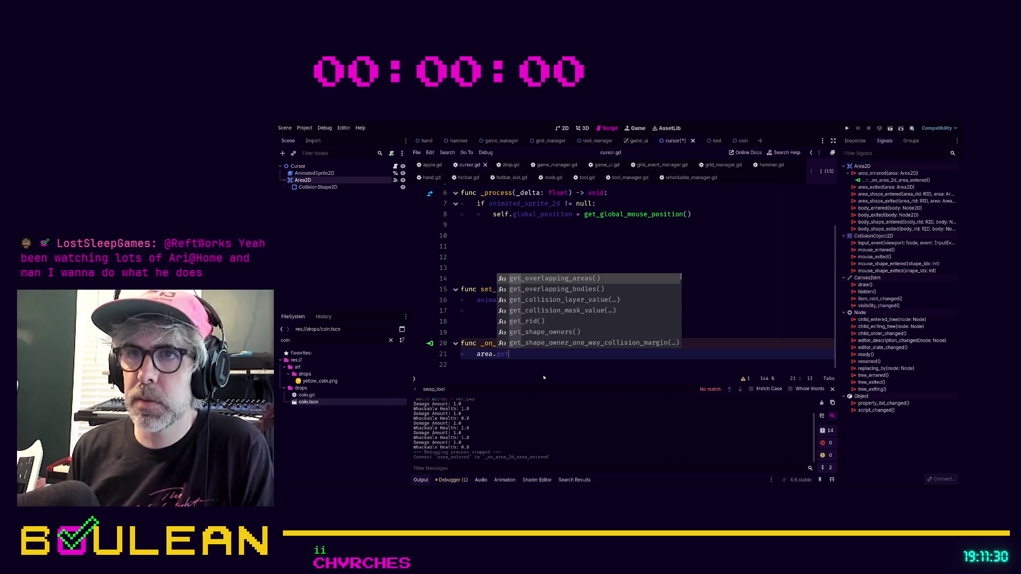
{"action": "type", "text": "p"}
{"action": "key", "text": "Return"}
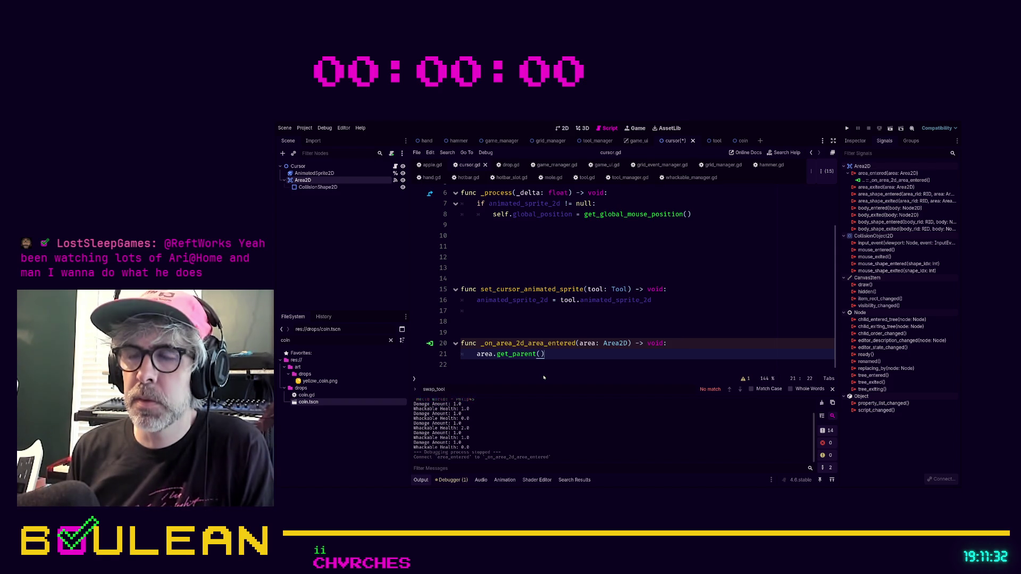
{"action": "type", "text": "u"}
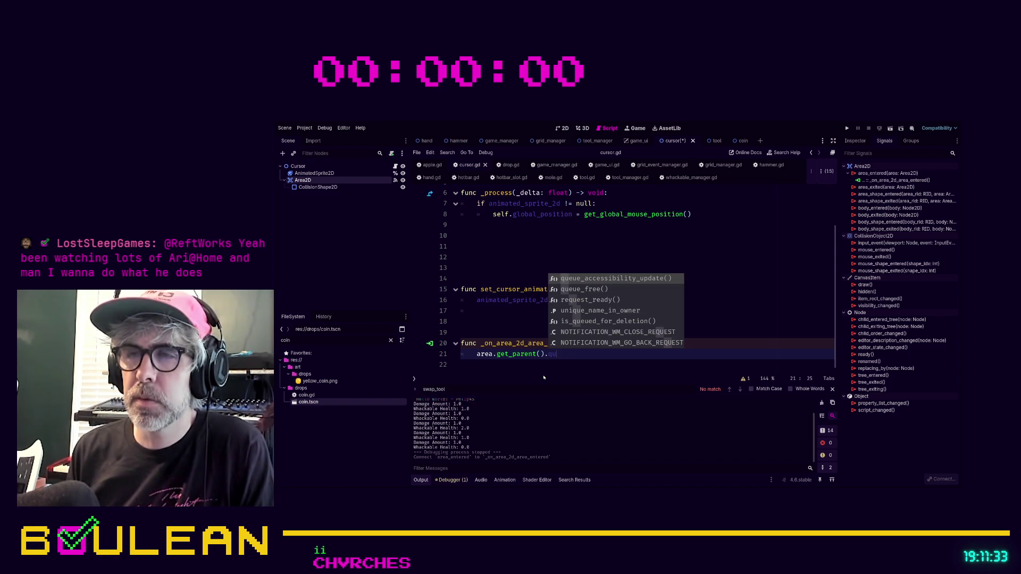
{"action": "left_click", "coordinate": [584, 289]}
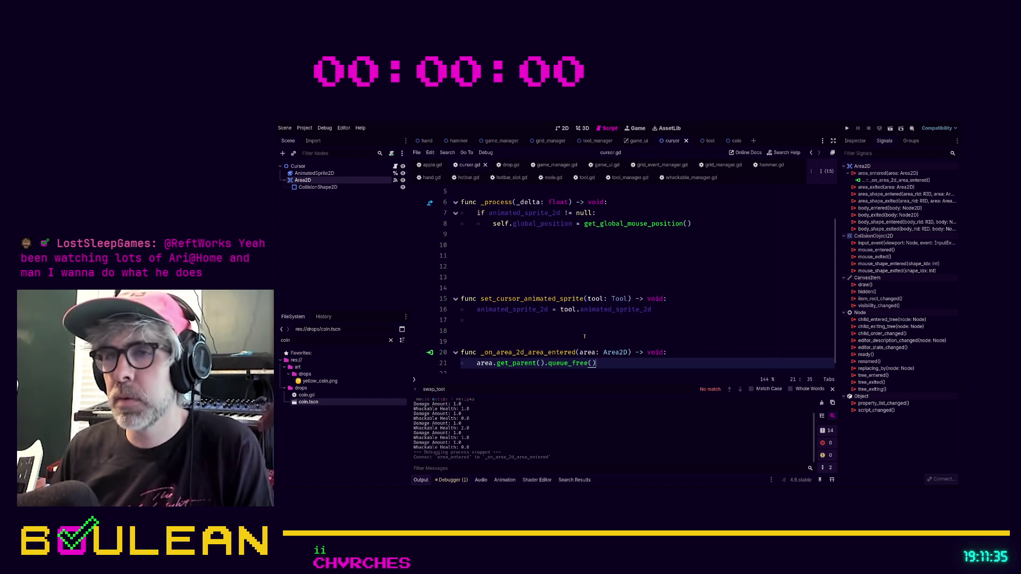
{"action": "key", "text": "F5"}
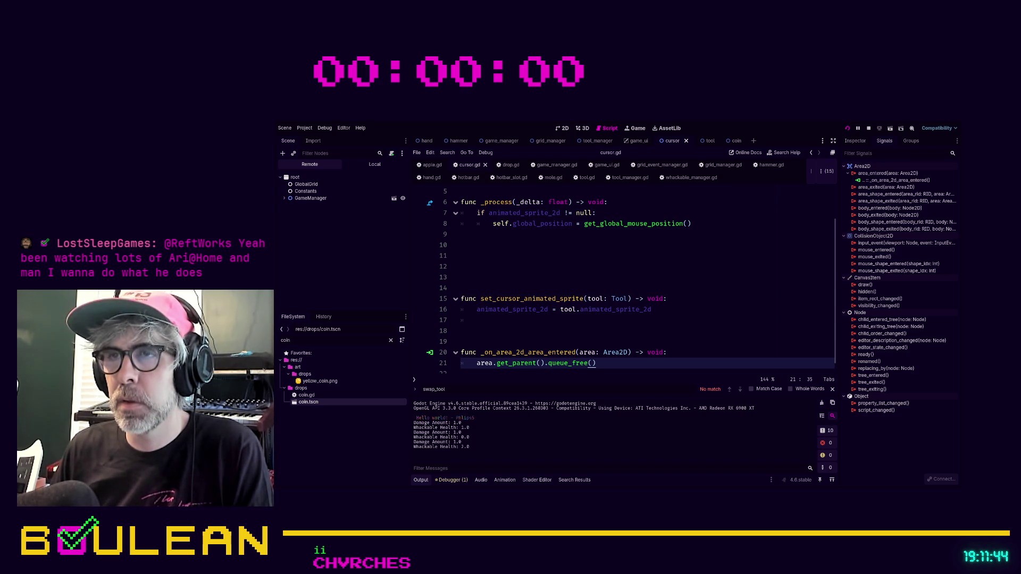
Step: Test hovering over coins in the running game, then stop the project
{"action": "key", "text": "alt+Tab"}
{"action": "left_click", "coordinate": [529, 262]}
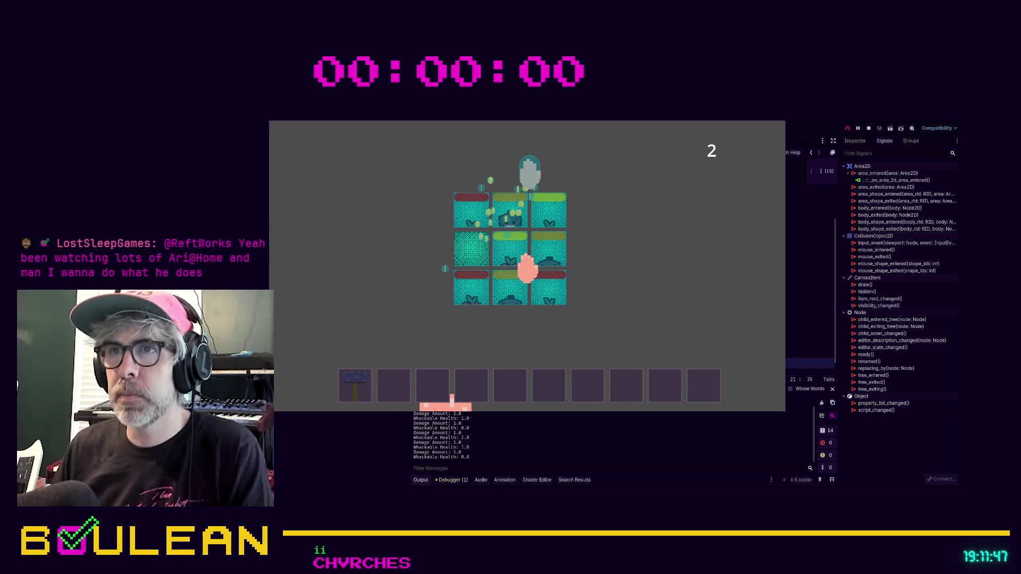
{"action": "key", "text": "F8"}
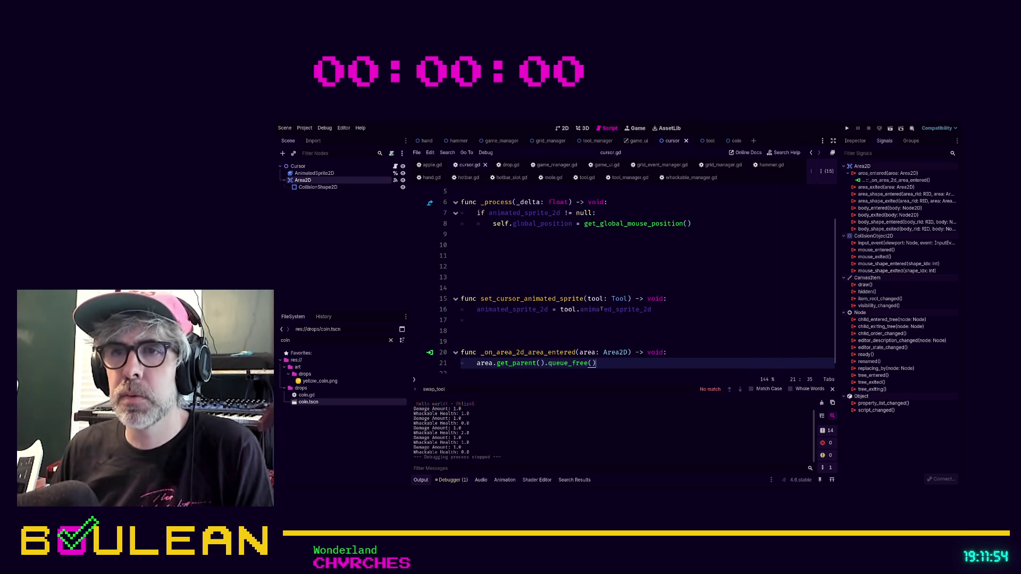
Step: Add print("AREA ENTERED") as the first line of the area_entered handler
{"action": "left_click", "coordinate": [675, 354]}
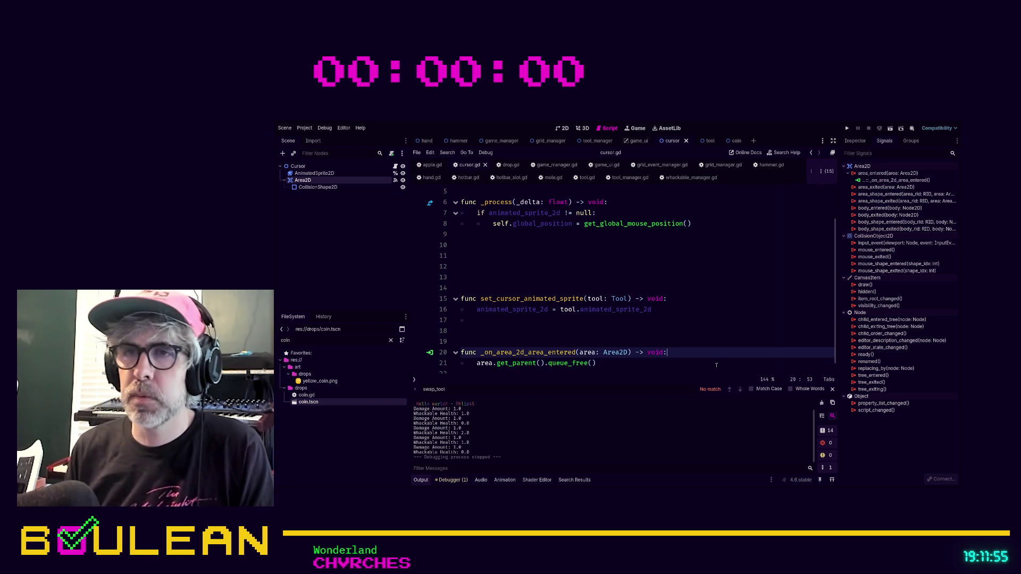
{"action": "key", "text": "Return"}
{"action": "type", "text": "print(\"A"}
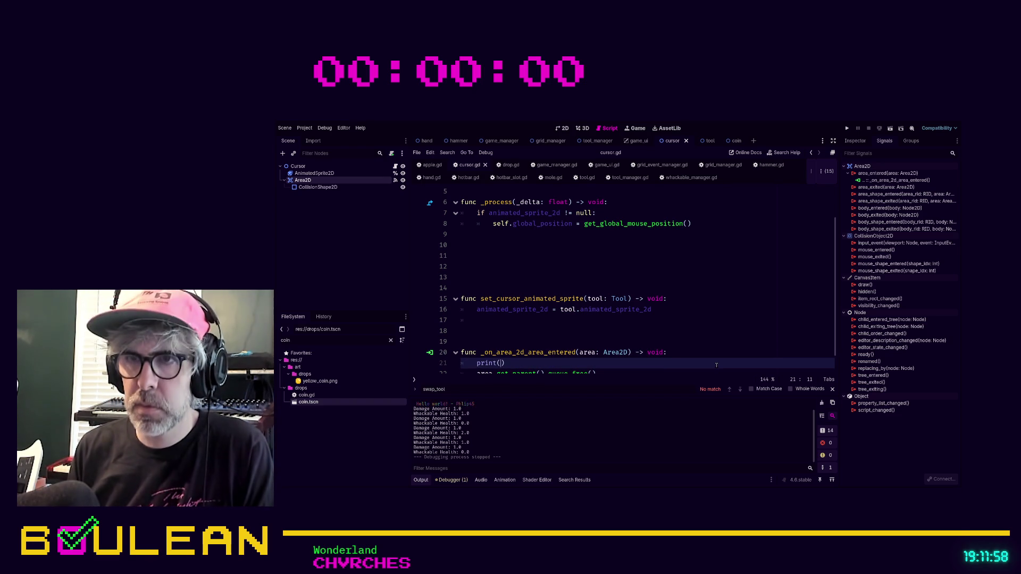
{"action": "type", "text": "REA"}
{"action": "type", "text": "TERED"}
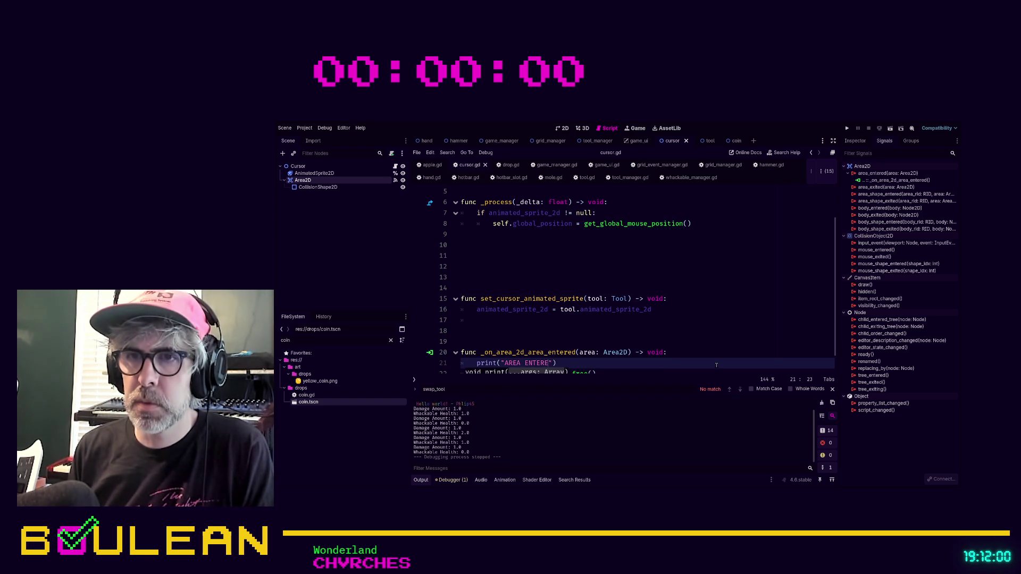
{"action": "scroll", "coordinate": [716, 365], "scroll_direction": "down", "scroll_amount": 1}
{"action": "left_click", "coordinate": [671, 364]}
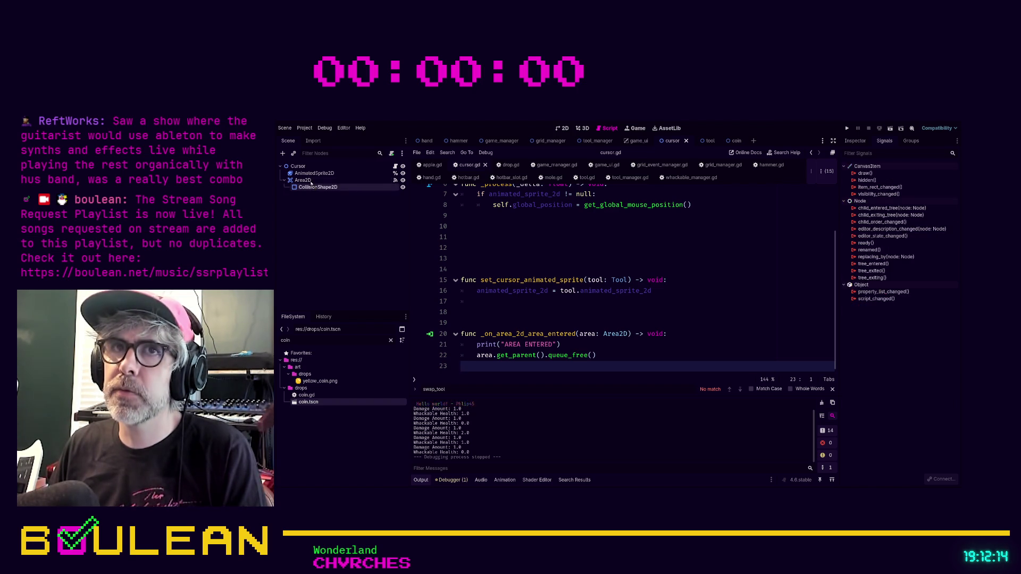
Step: Enable collision mask 2 and layer 2 on the cursor's Area2D, then run the game
{"action": "left_click", "coordinate": [865, 142]}
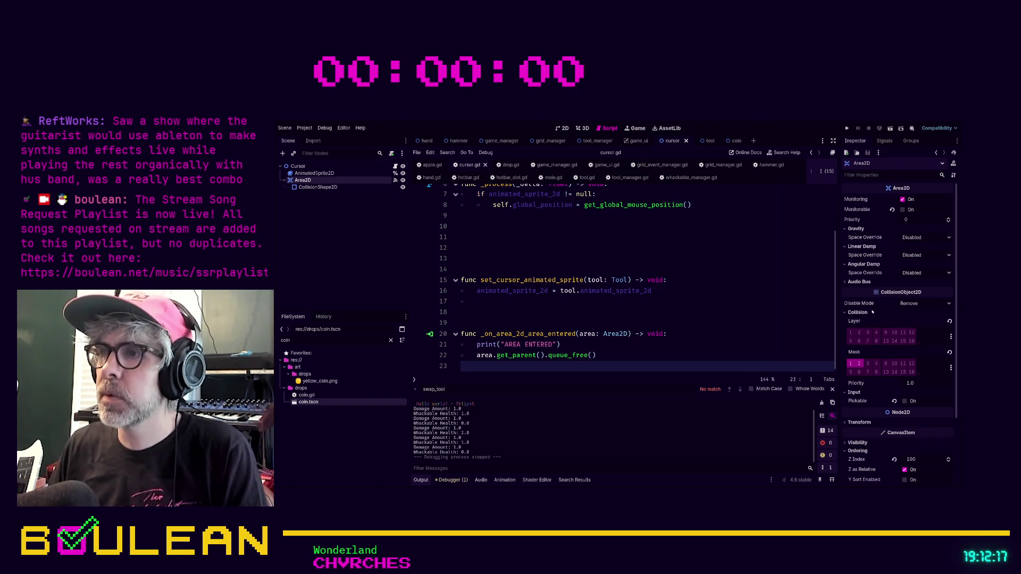
{"action": "left_click", "coordinate": [856, 364]}
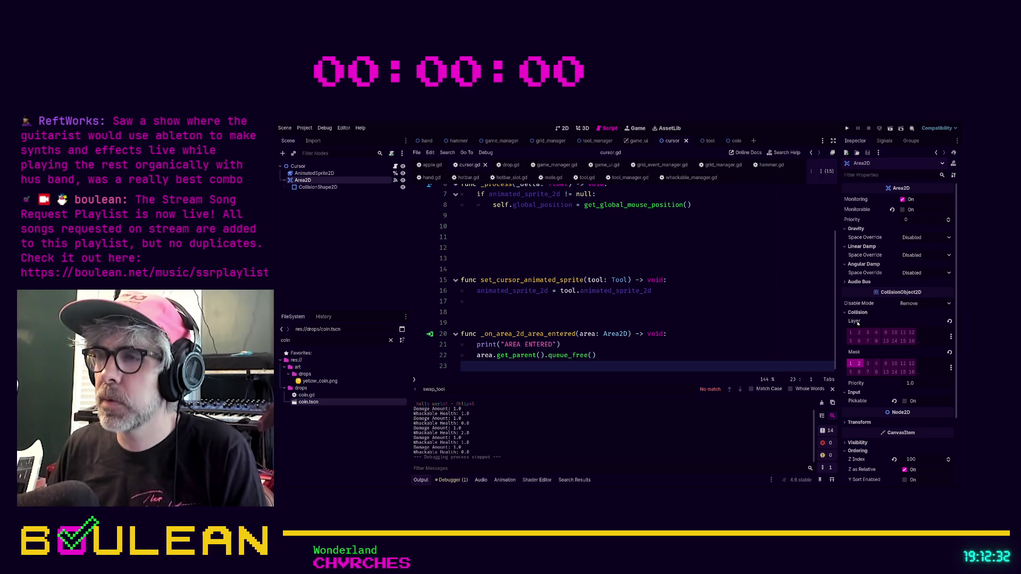
{"action": "left_click", "coordinate": [858, 333]}
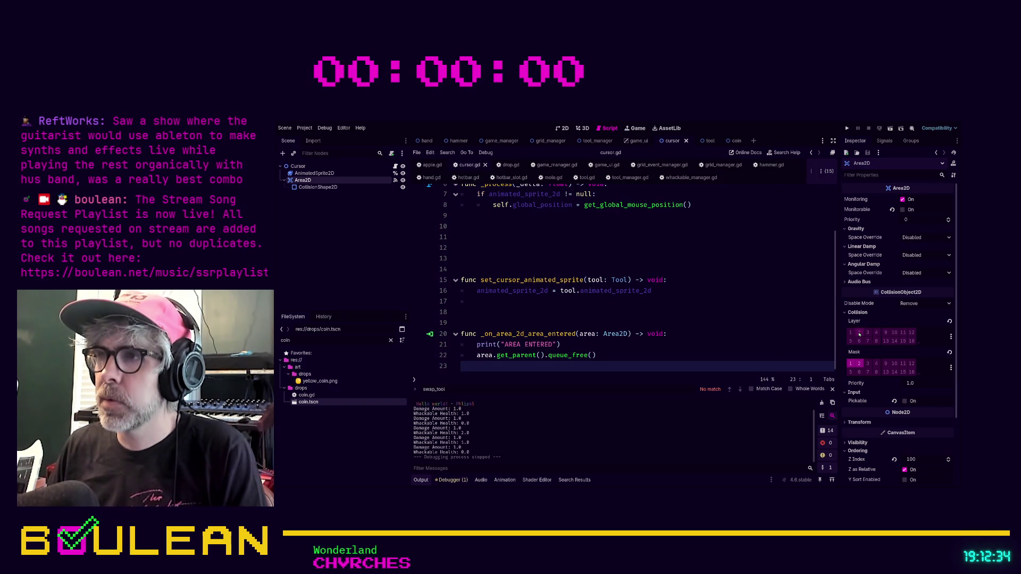
{"action": "left_click", "coordinate": [710, 311]}
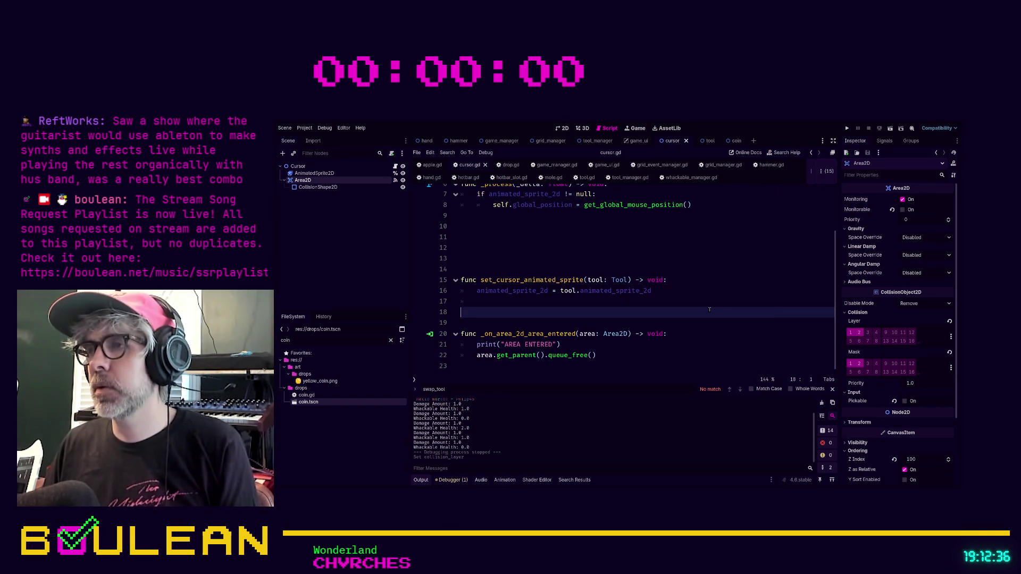
{"action": "key", "text": "F5"}
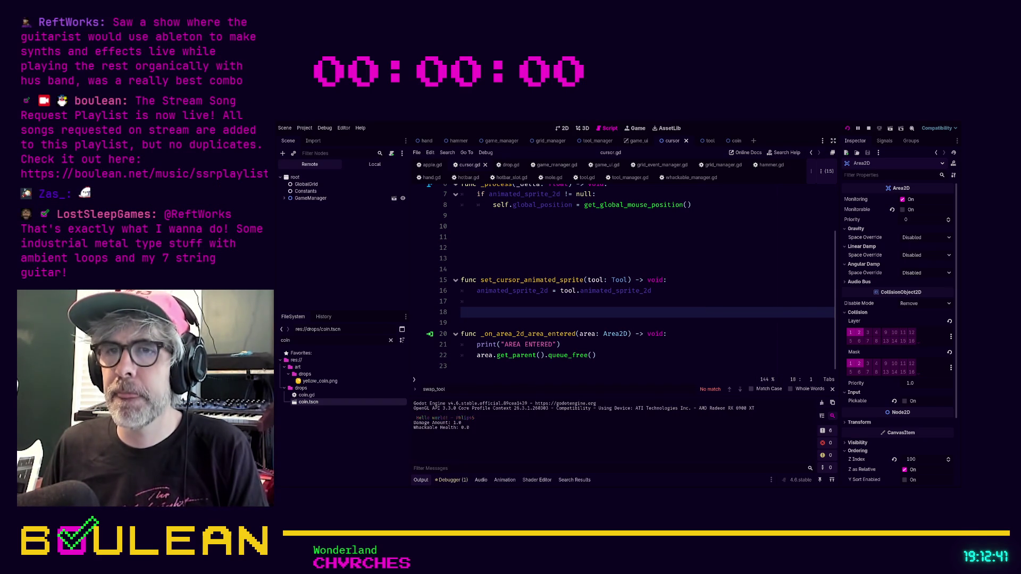
Step: Play the running game briefly, reaching a score of 2, then stop it
{"action": "key", "text": "alt+Tab"}
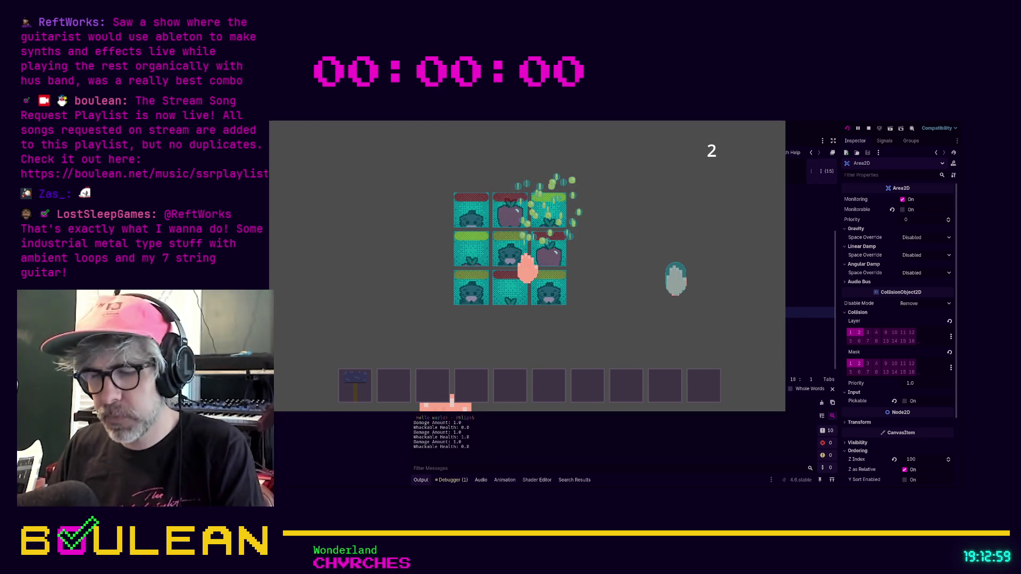
{"action": "key", "text": "F8"}
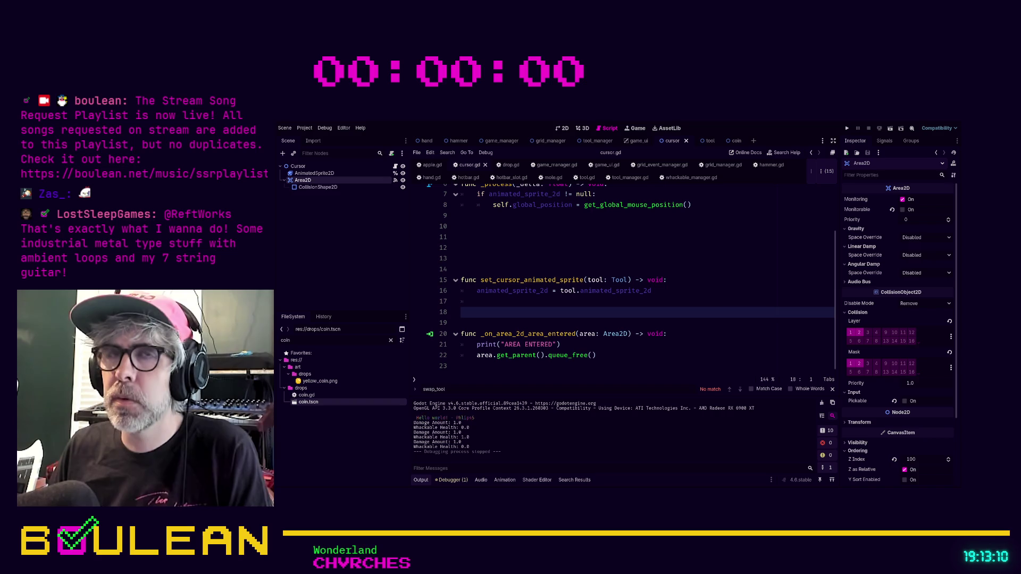
Step: Make the cursor's Area2D monitorable
{"action": "left_click", "coordinate": [314, 187]}
{"action": "left_click", "coordinate": [308, 181]}
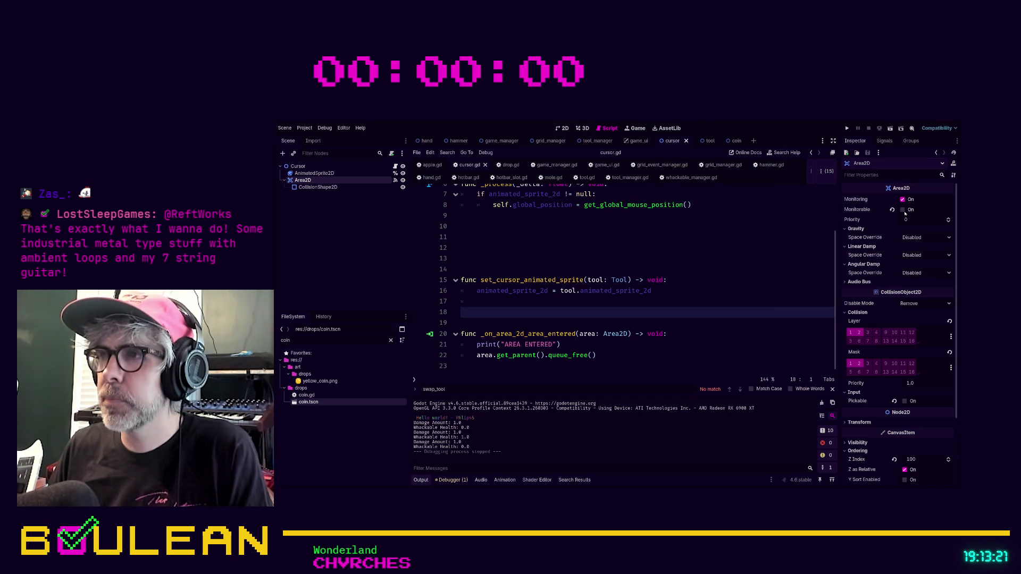
{"action": "left_click", "coordinate": [903, 210]}
{"action": "left_click", "coordinate": [696, 268]}
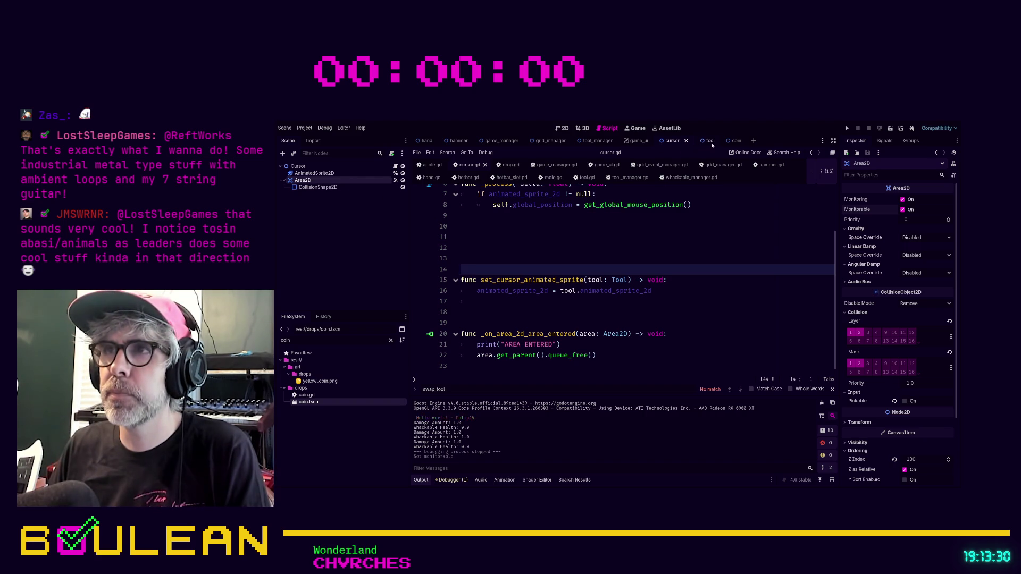
Step: Turn on Monitoring and collision mask layer 2 for the coin's Area2D, save, and run
{"action": "left_click", "coordinate": [735, 141]}
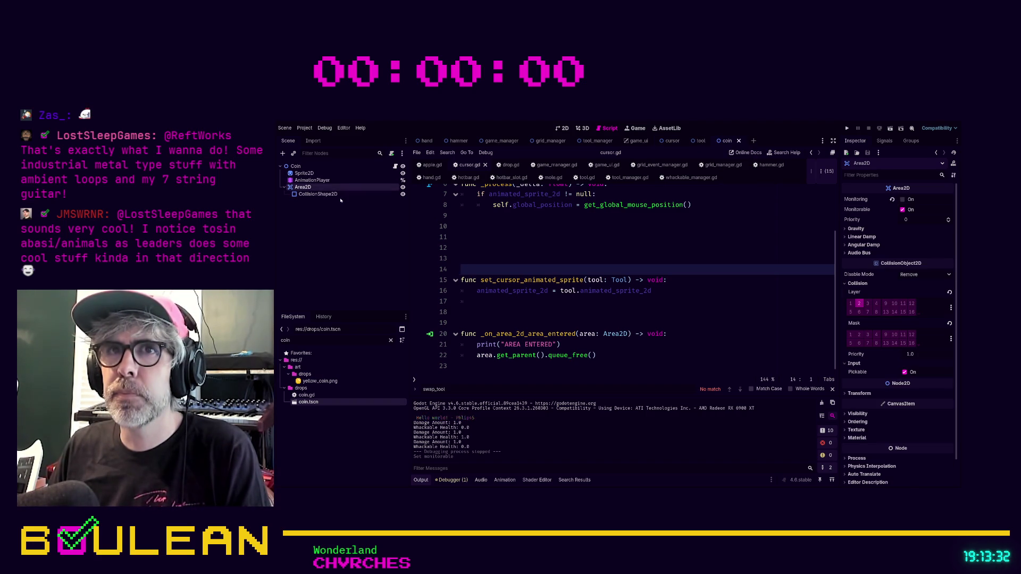
{"action": "left_click", "coordinate": [318, 194]}
{"action": "left_click", "coordinate": [303, 187]}
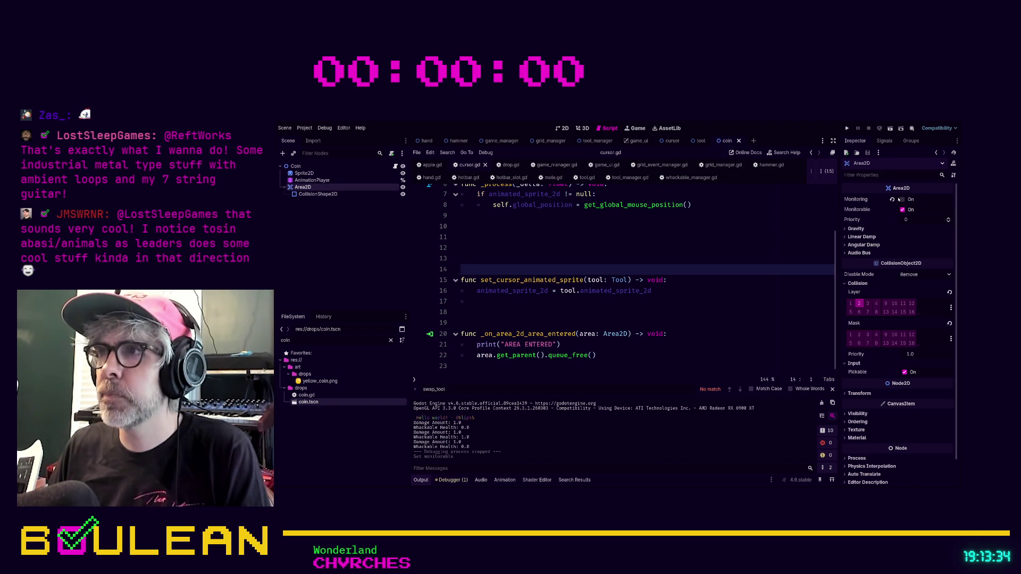
{"action": "left_click", "coordinate": [902, 200]}
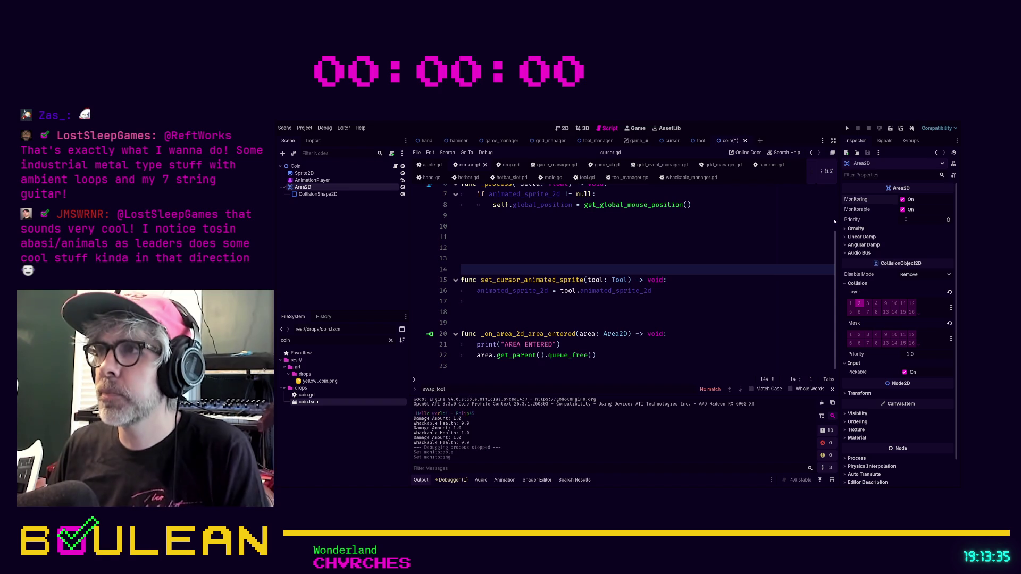
{"action": "left_click", "coordinate": [750, 257]}
{"action": "key", "text": "ctrl+s"}
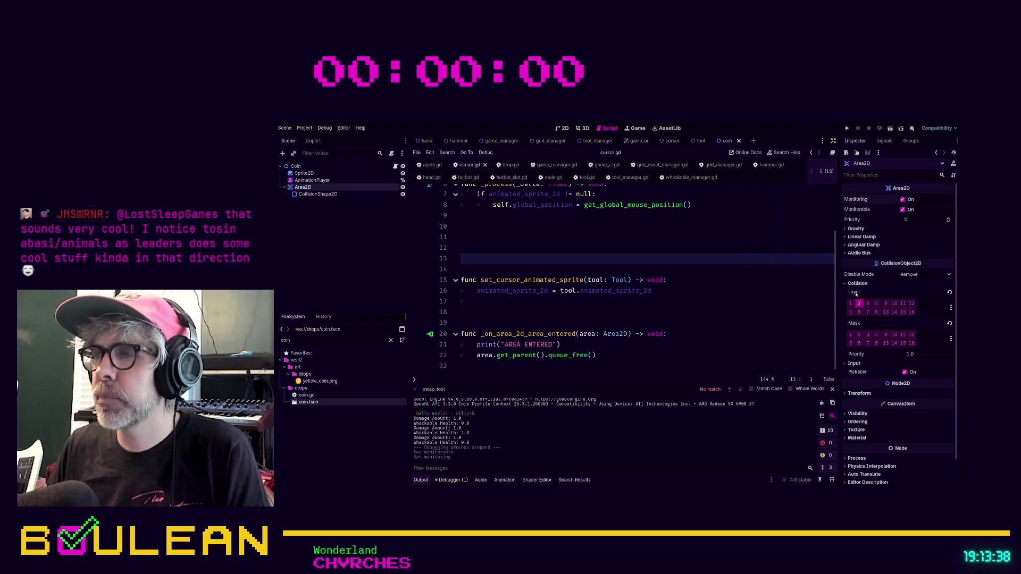
{"action": "left_click", "coordinate": [859, 335]}
{"action": "key", "text": "F5"}
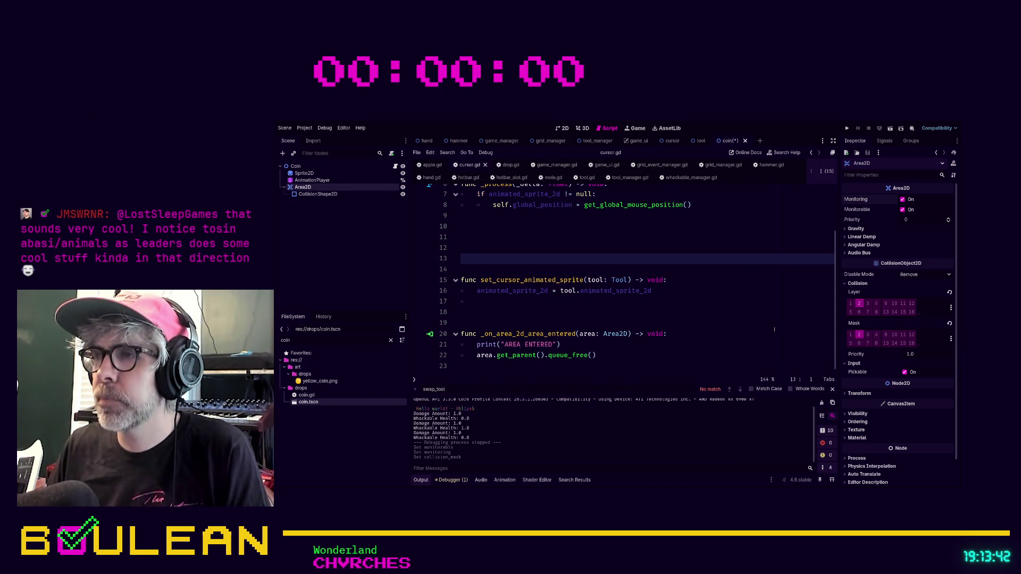
{"action": "left_click", "coordinate": [759, 333]}
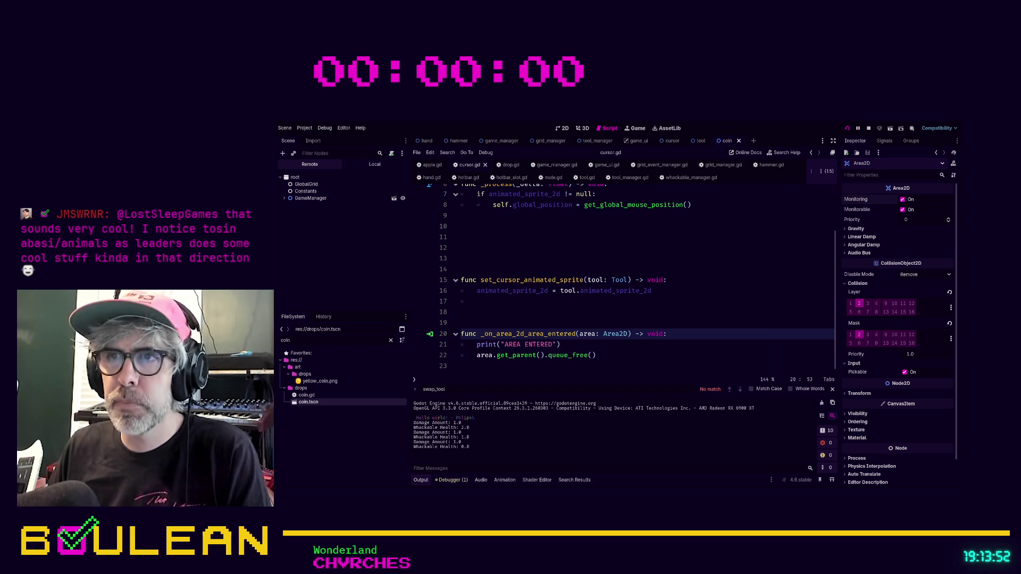
Step: Whack the centre mole in the running game to score 2, then stop the project
{"action": "key", "text": "alt+Tab"}
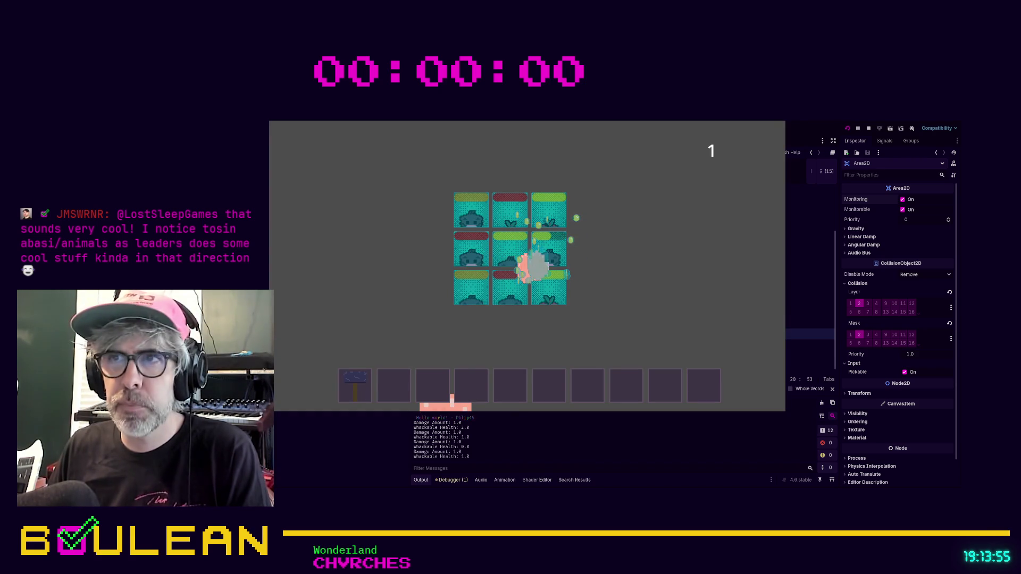
{"action": "left_click", "coordinate": [503, 258]}
{"action": "left_click", "coordinate": [503, 258]}
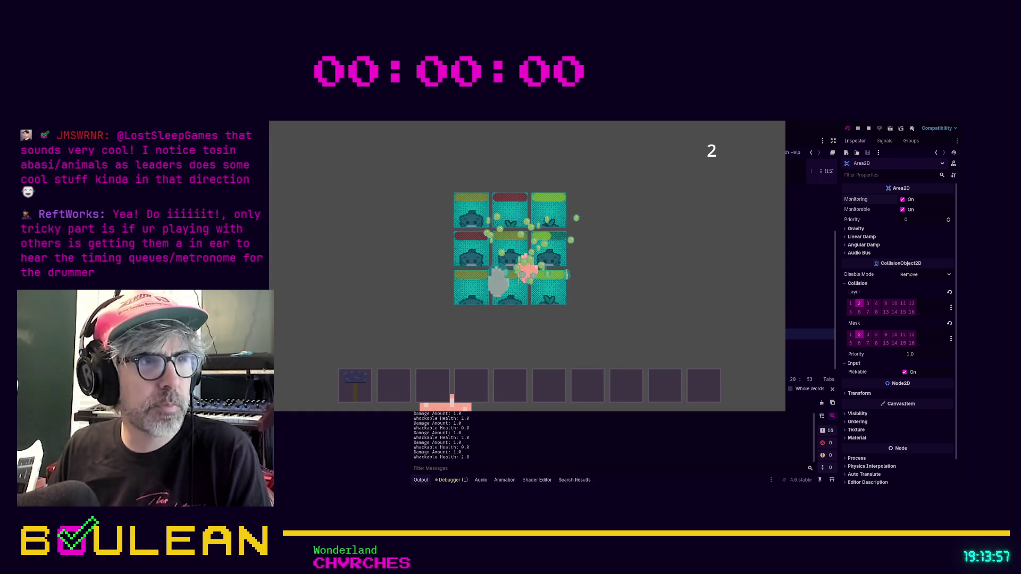
{"action": "left_click", "coordinate": [505, 260]}
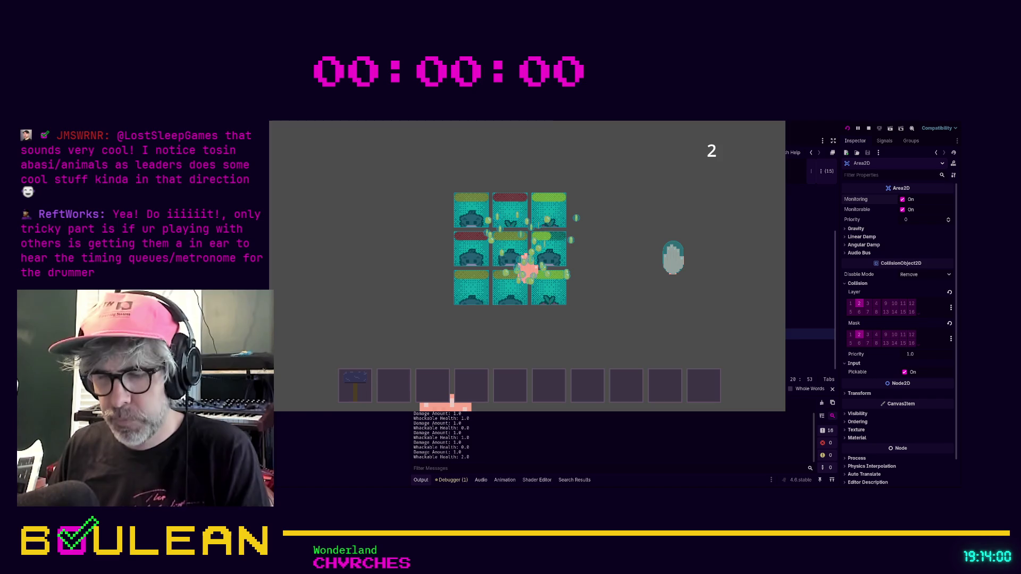
{"action": "key", "text": "F8"}
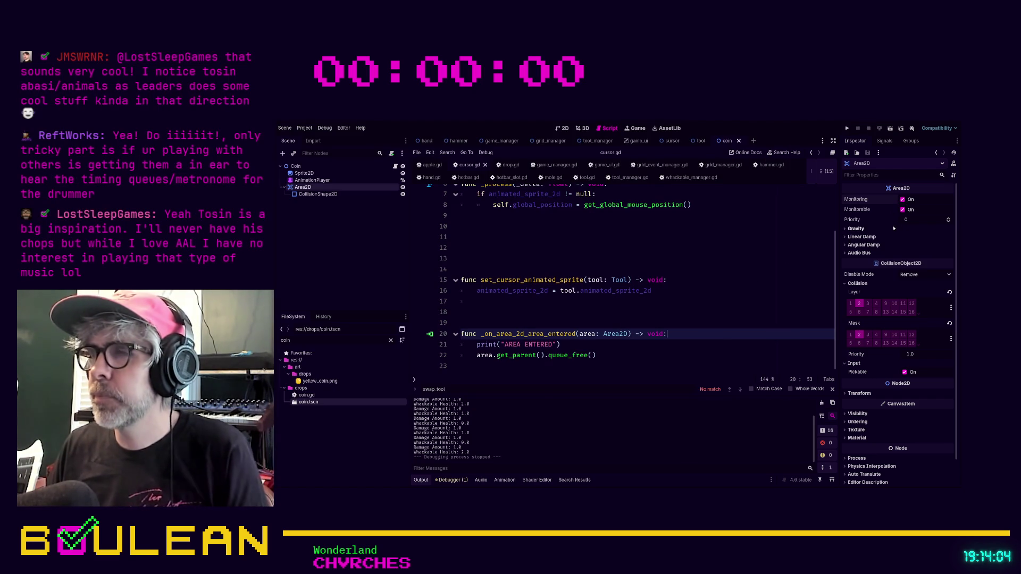
Step: Turn off Monitoring on the coin's Area2D and save the coin scene
{"action": "left_click", "coordinate": [902, 199]}
{"action": "left_click", "coordinate": [715, 265]}
{"action": "key", "text": "ctrl+s"}
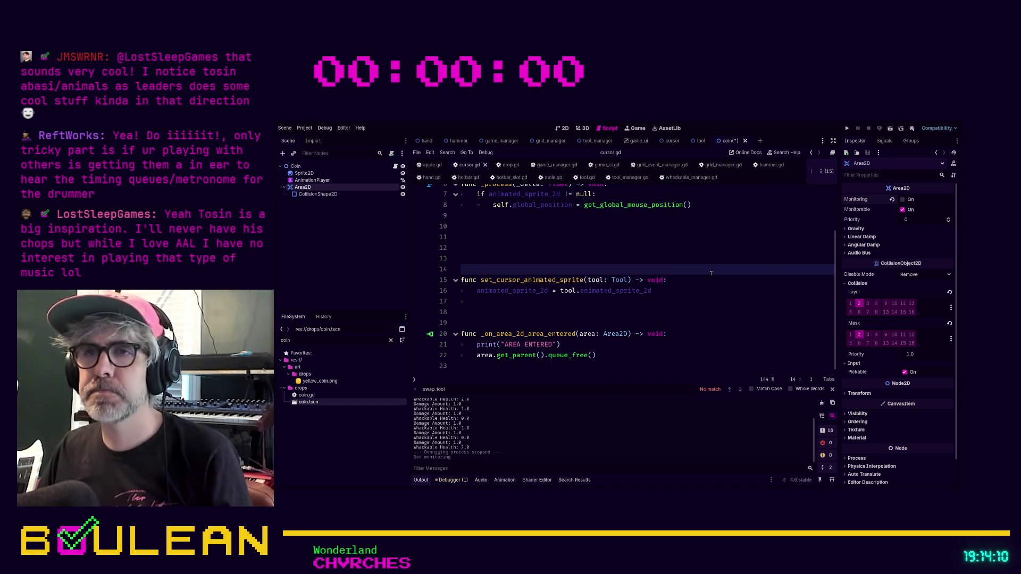
Step: View the Coin root on the 2D canvas, then switch back to the cursor scene
{"action": "left_click", "coordinate": [299, 169]}
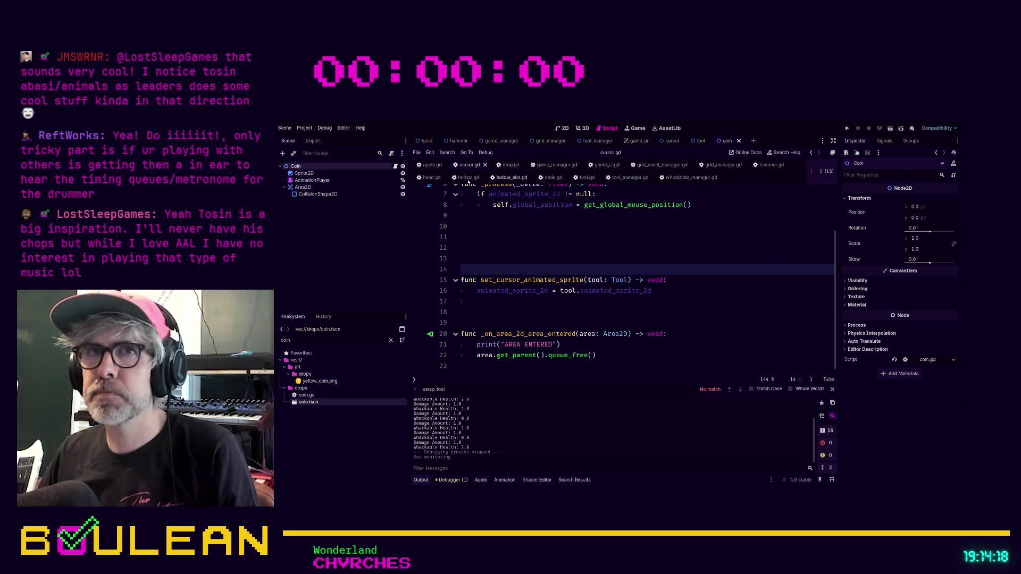
{"action": "left_click", "coordinate": [560, 129]}
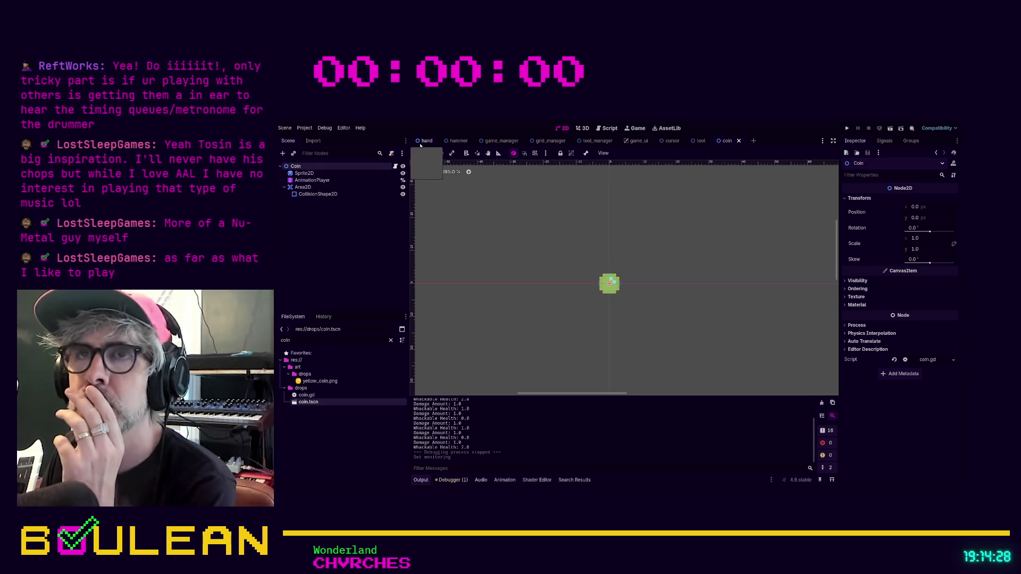
{"action": "left_click", "coordinate": [671, 141]}
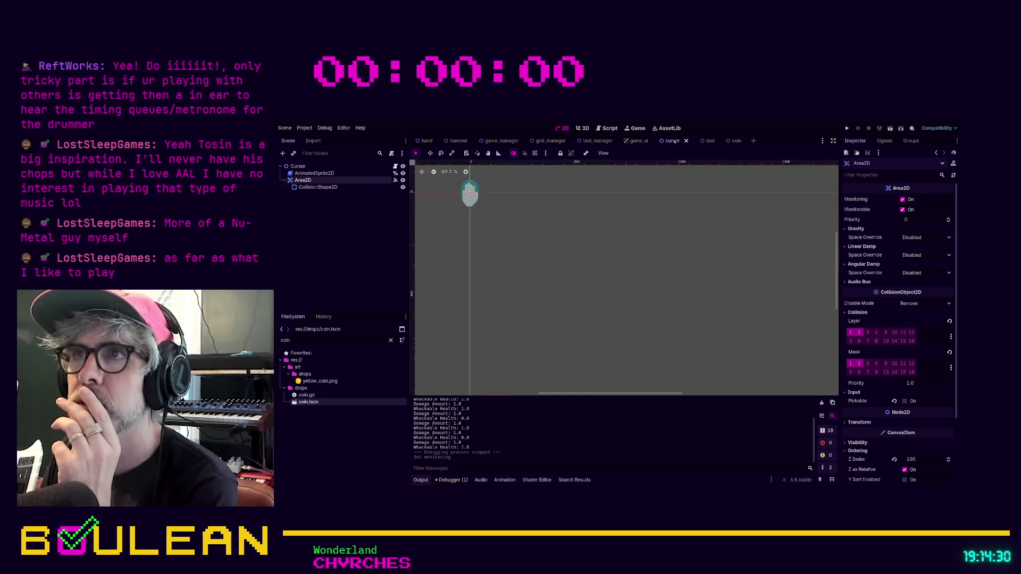
Step: Show cursor.gd alongside the Signals list of the cursor's Area2D
{"action": "left_click", "coordinate": [608, 128]}
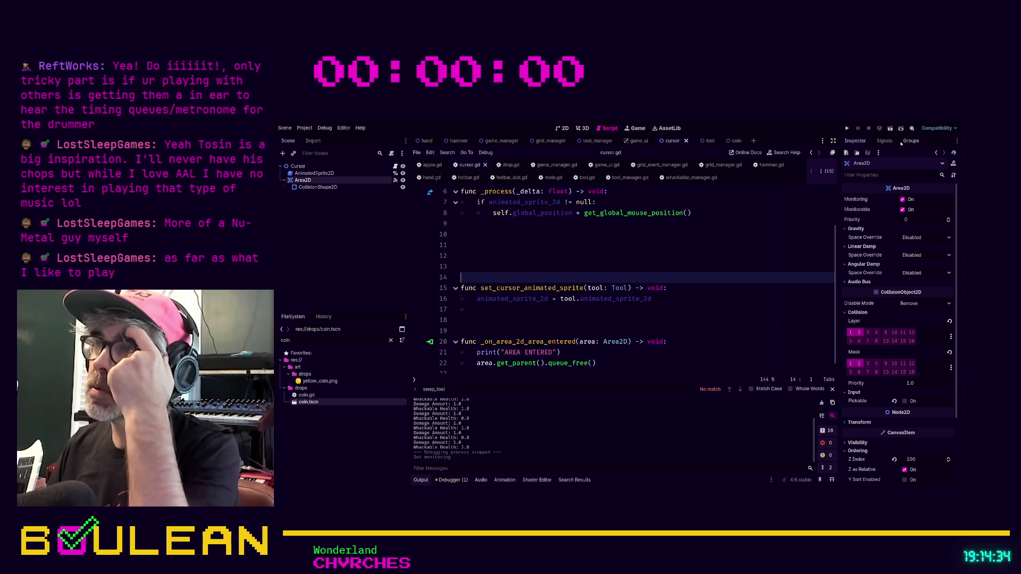
{"action": "left_click", "coordinate": [884, 142]}
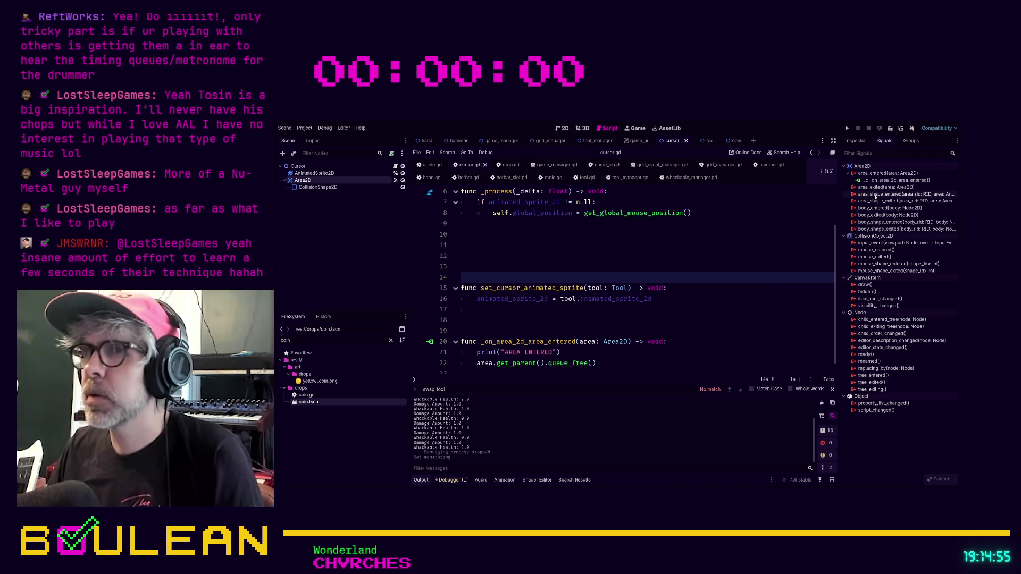
Step: Connect area_shape_entered to a new handler printing "AREA SHAPE ENTERED", save, and run the game
{"action": "left_click", "coordinate": [876, 195]}
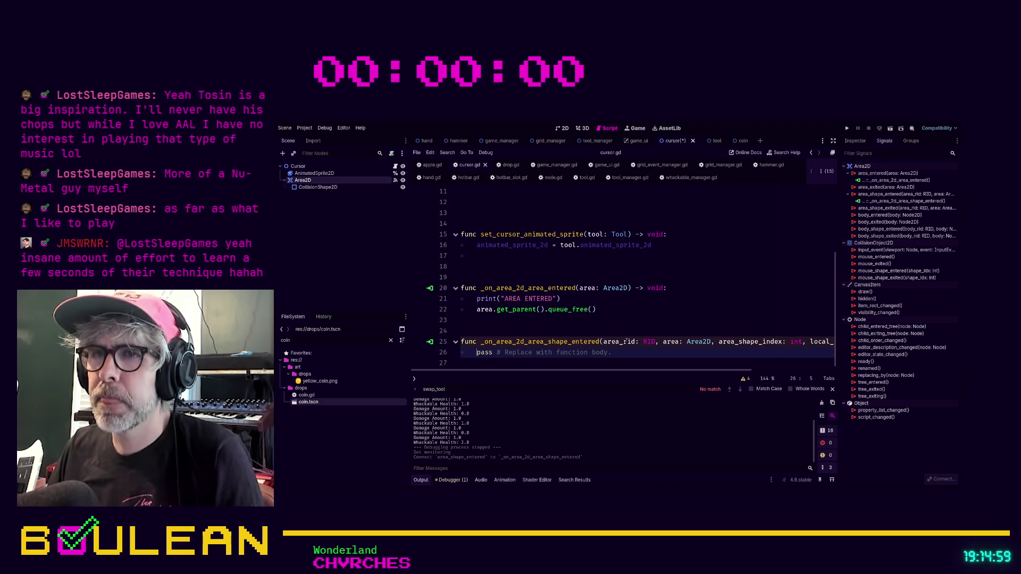
{"action": "left_click_drag", "start_coordinate": [623, 351], "coordinate": [475, 350]}
{"action": "type", "text": "print"}
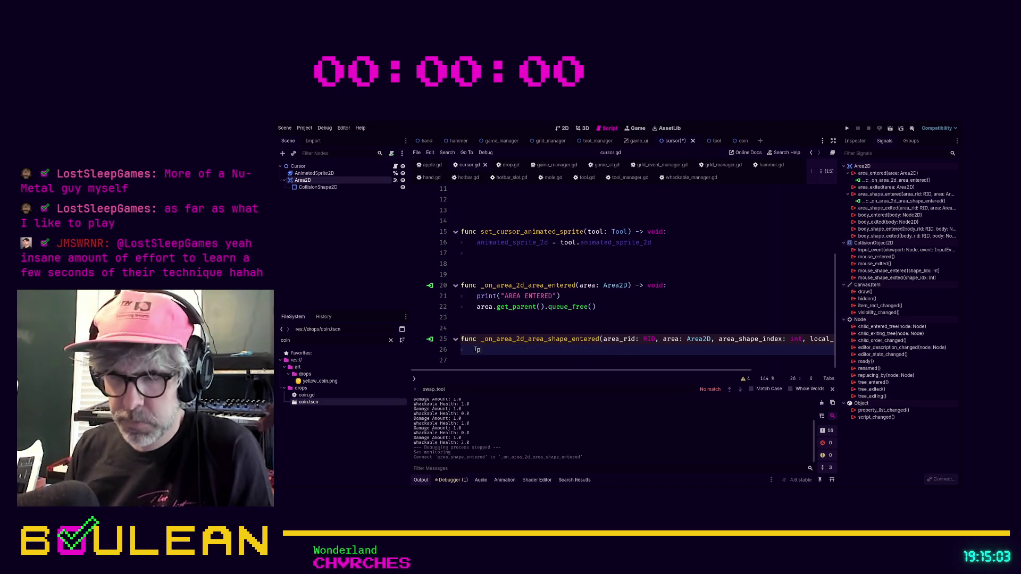
{"action": "type", "text": "(\"AREA "}
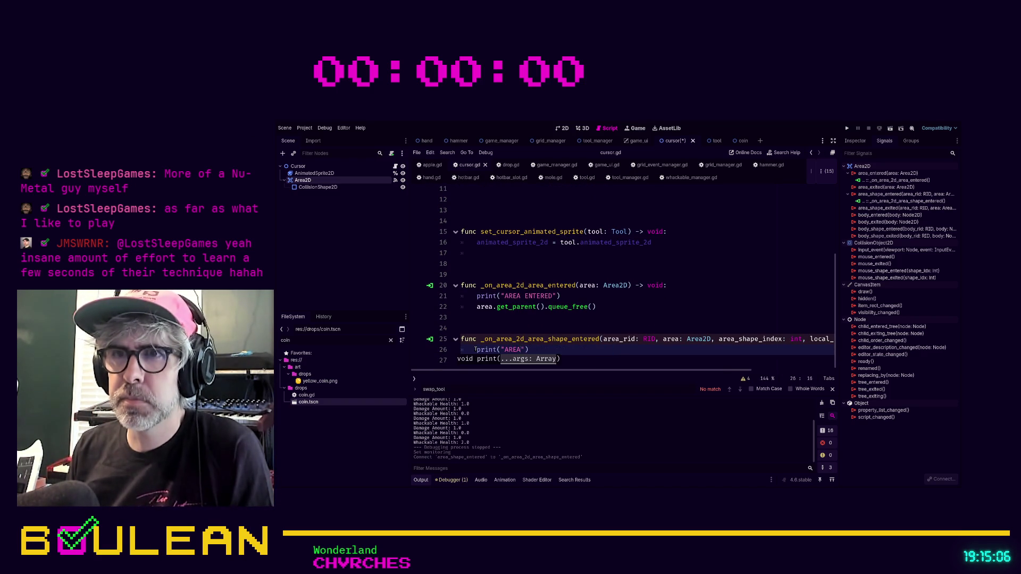
{"action": "type", "text": "SHAPE ENTERED"}
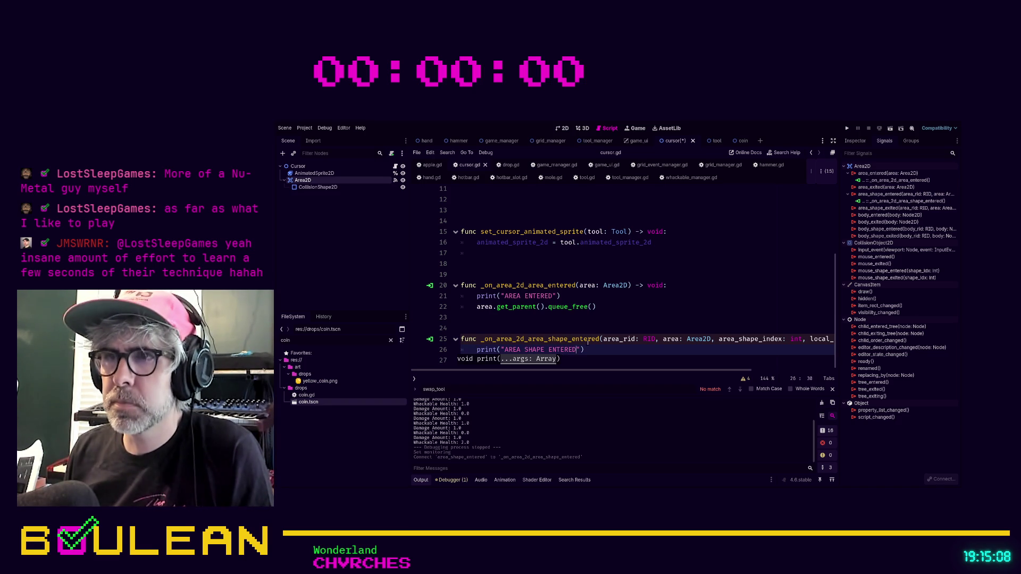
{"action": "key", "text": "ctrl+s"}
{"action": "key", "text": "End"}
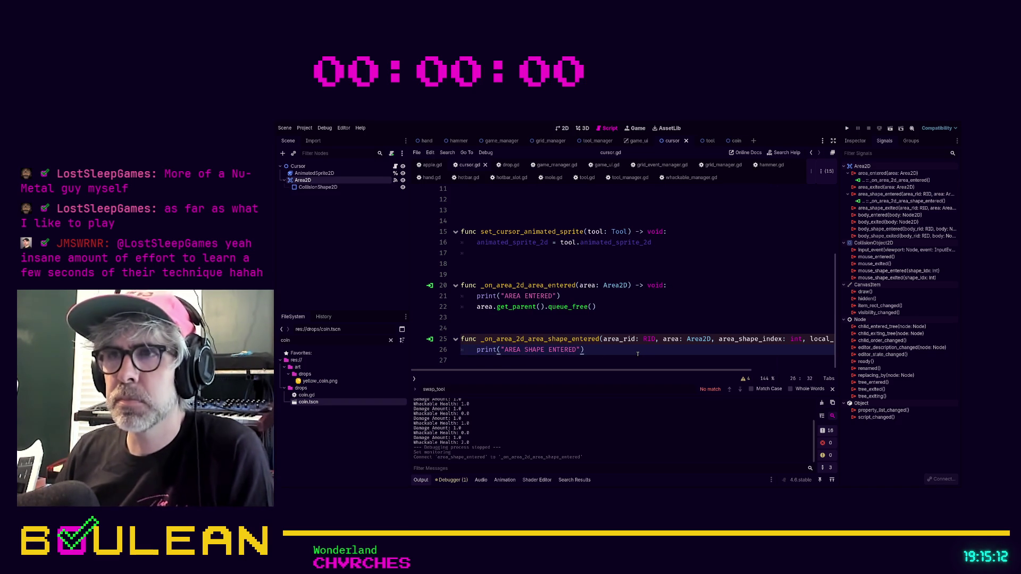
{"action": "key", "text": "F5"}
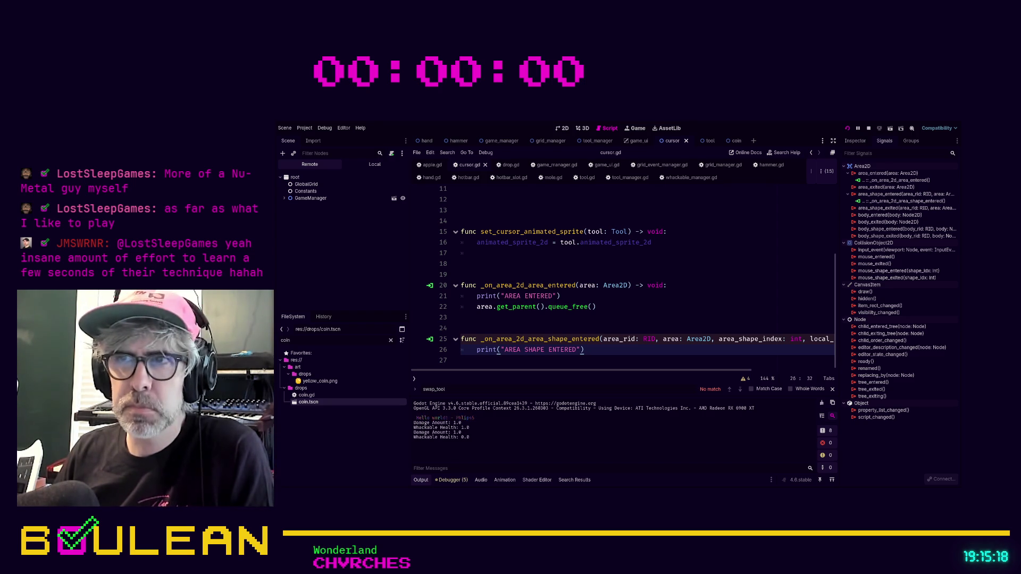
Step: Whack the centre mole to reach a score of 2, then stop the game
{"action": "left_click", "coordinate": [526, 267]}
{"action": "left_click", "coordinate": [525, 267]}
{"action": "left_click", "coordinate": [526, 267]}
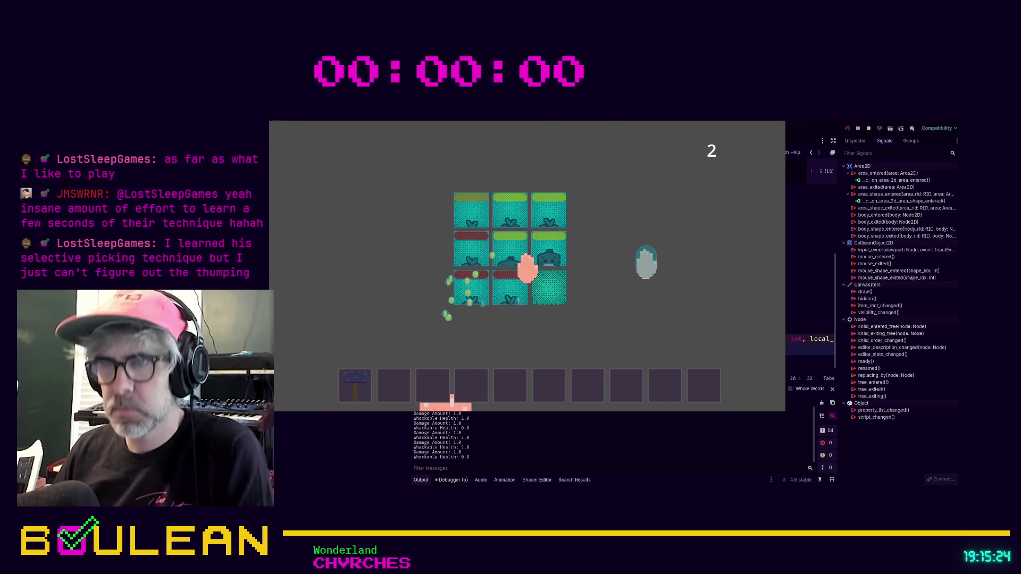
{"action": "key", "text": "F8"}
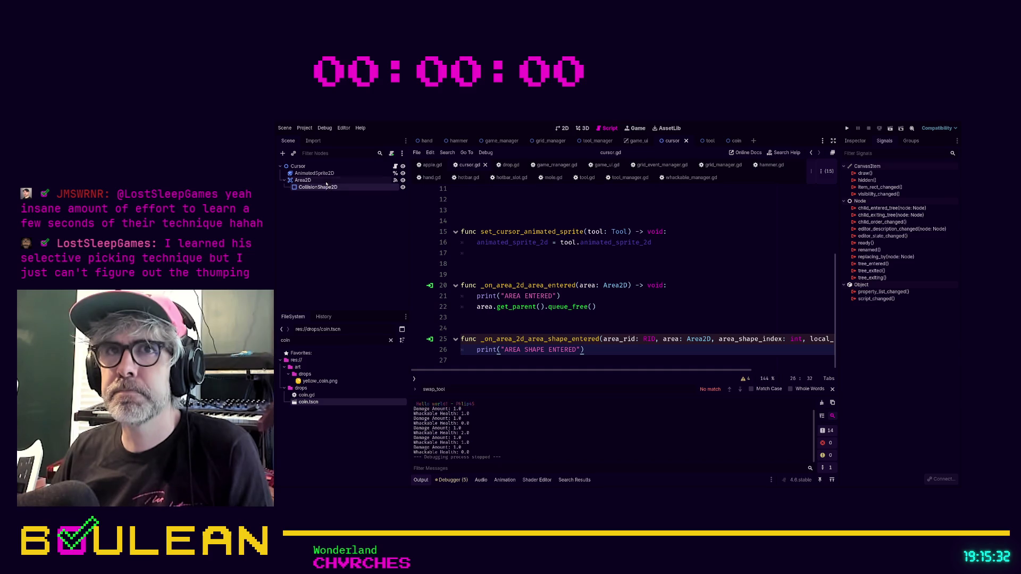
Step: Delete the queue_free line in _on_area_2d_area_entered, keeping only the "AREA ENTERED" print
{"action": "scroll", "coordinate": [561, 266], "scroll_direction": "up", "scroll_amount": 4}
{"action": "scroll", "coordinate": [562, 267], "scroll_direction": "down", "scroll_amount": 2}
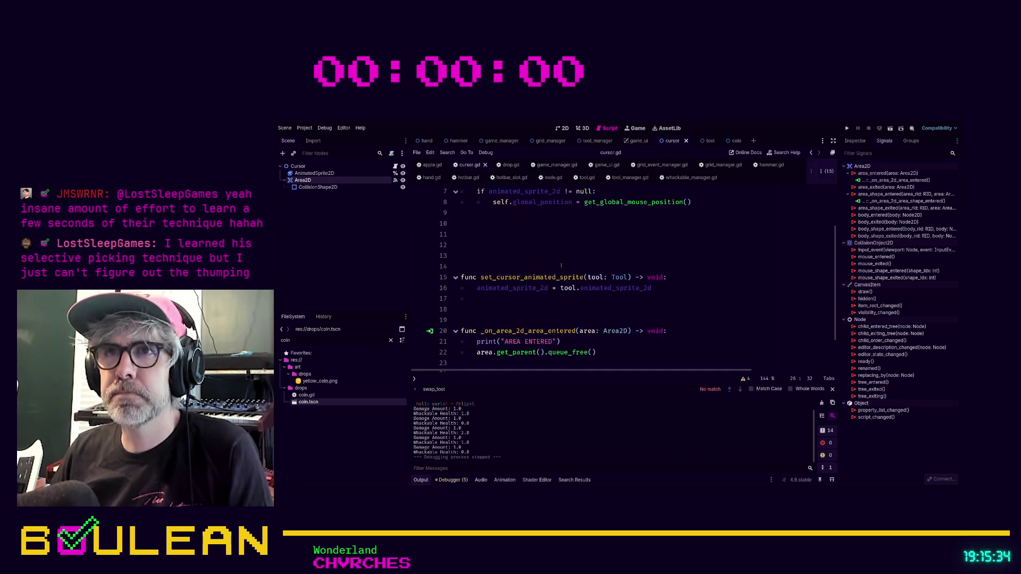
{"action": "scroll", "coordinate": [561, 265], "scroll_direction": "down", "scroll_amount": 2}
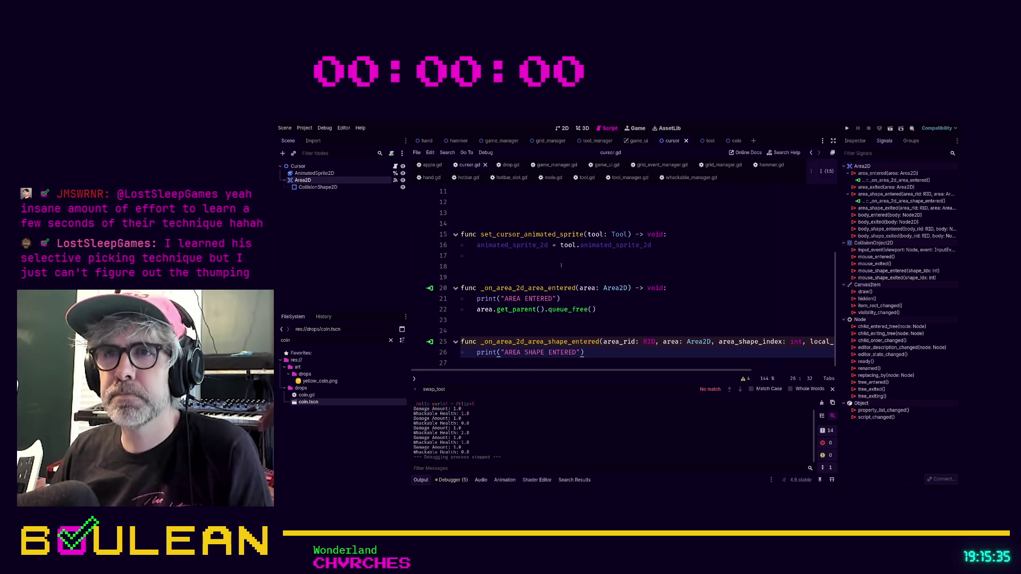
{"action": "left_click", "coordinate": [616, 310]}
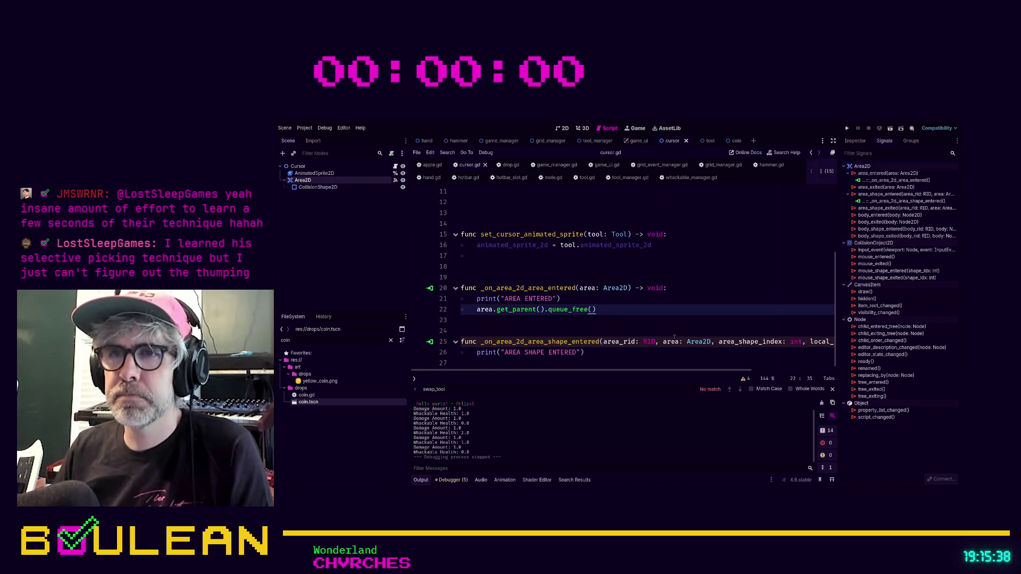
{"action": "key", "text": "shift+Home"}
{"action": "key", "text": "shift+Home"}
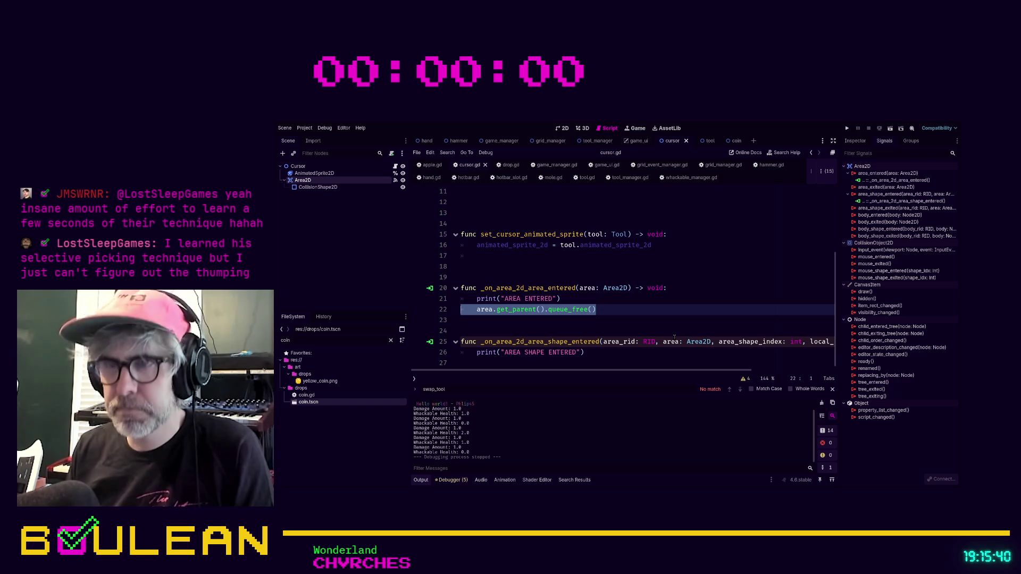
{"action": "key", "text": "BackSpace"}
{"action": "key", "text": "BackSpace"}
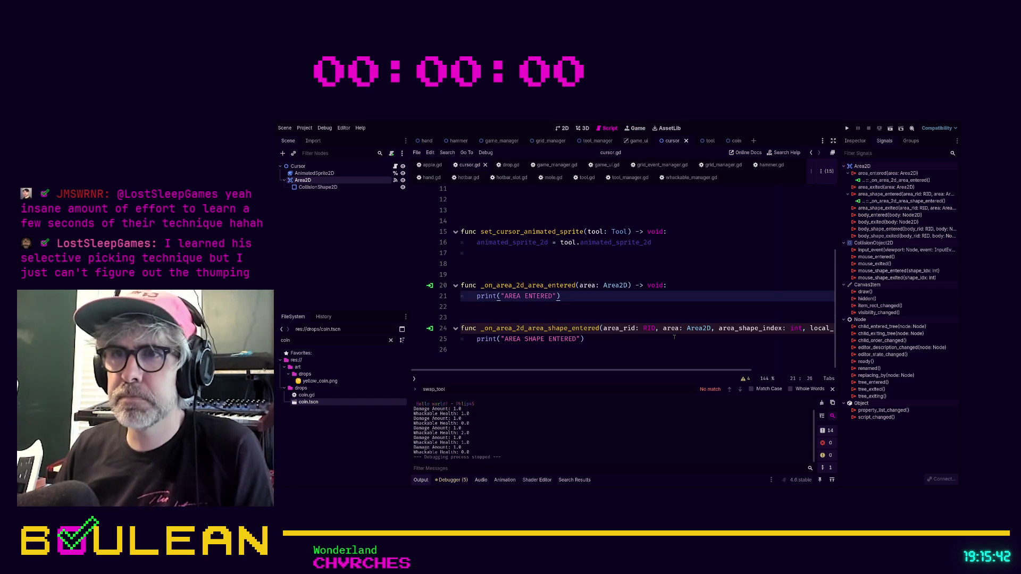
{"action": "key", "text": "Down"}
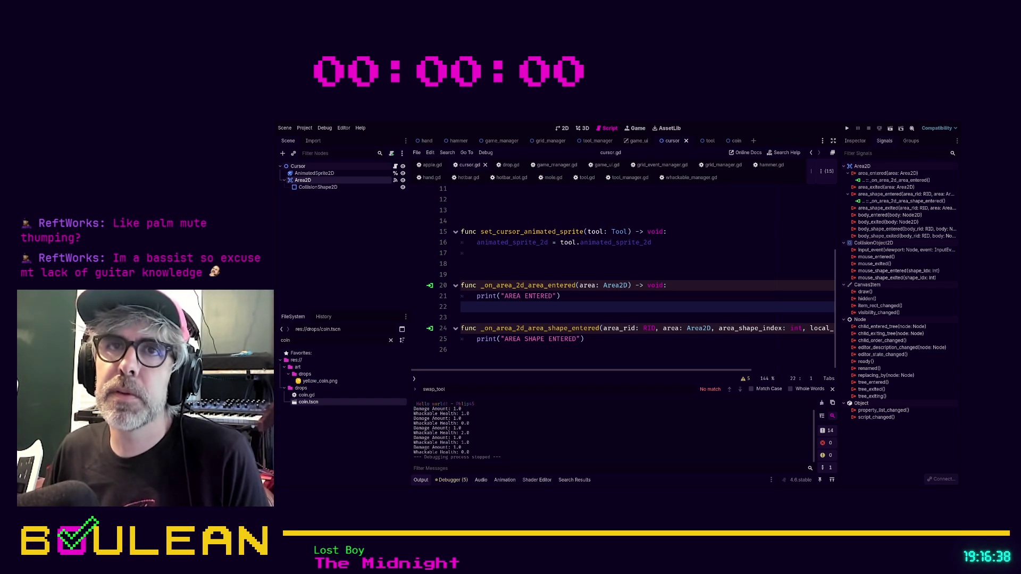
Step: Compare the cursor's Area2D with the coin's Area2D properties in the Inspector
{"action": "left_click", "coordinate": [300, 166]}
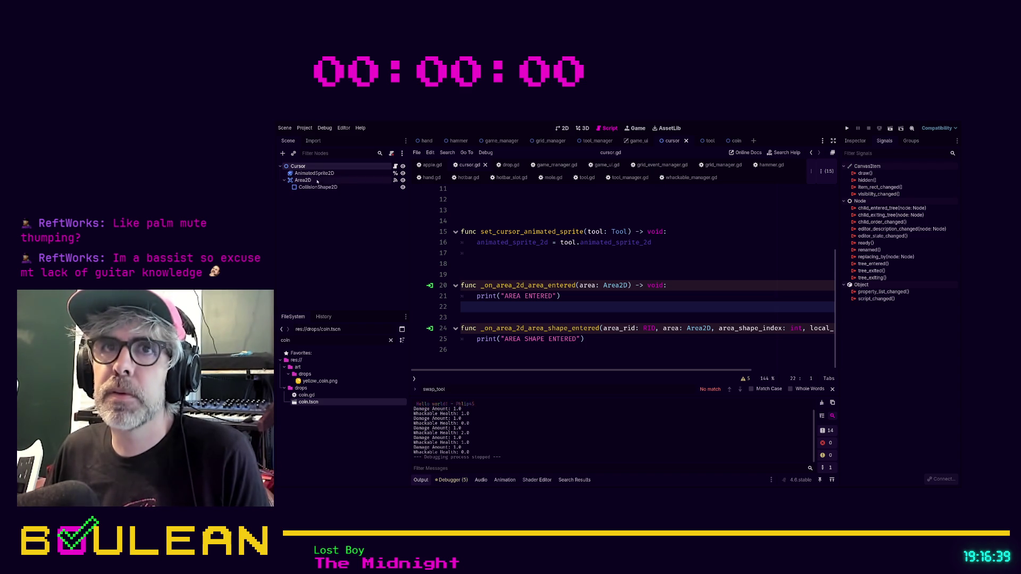
{"action": "left_click", "coordinate": [303, 181]}
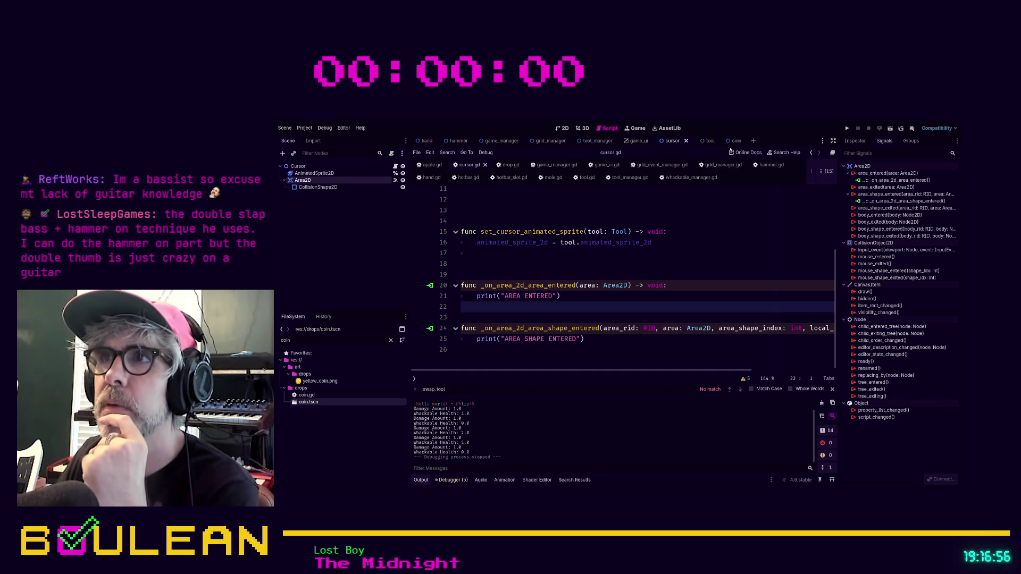
{"action": "left_click", "coordinate": [731, 140]}
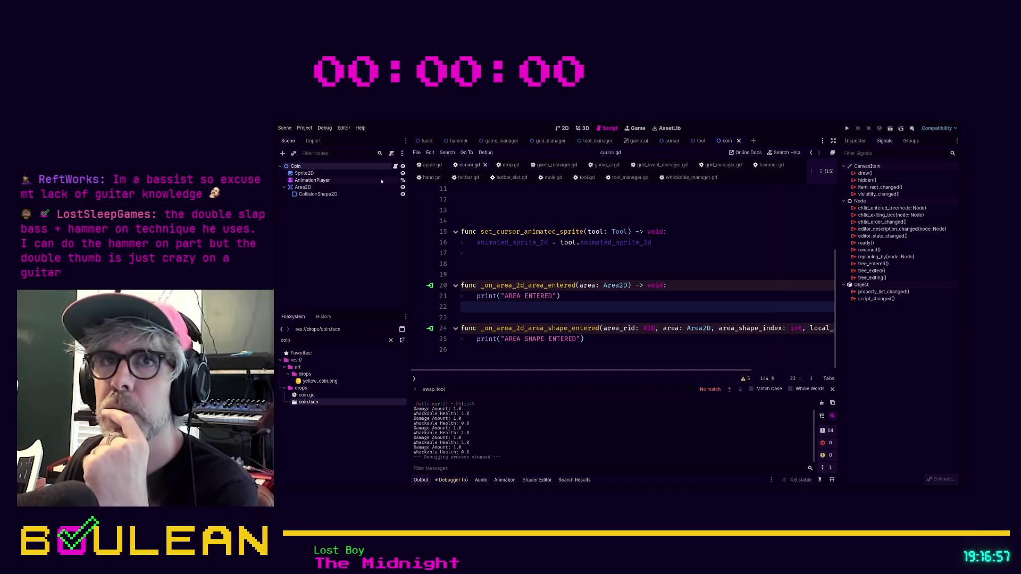
{"action": "left_click", "coordinate": [304, 187]}
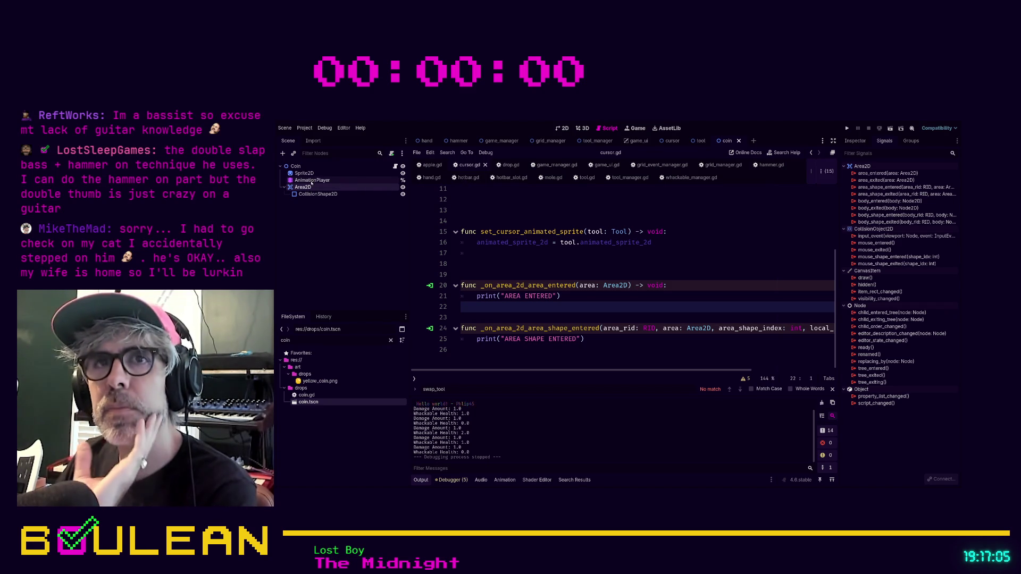
{"action": "left_click", "coordinate": [856, 141]}
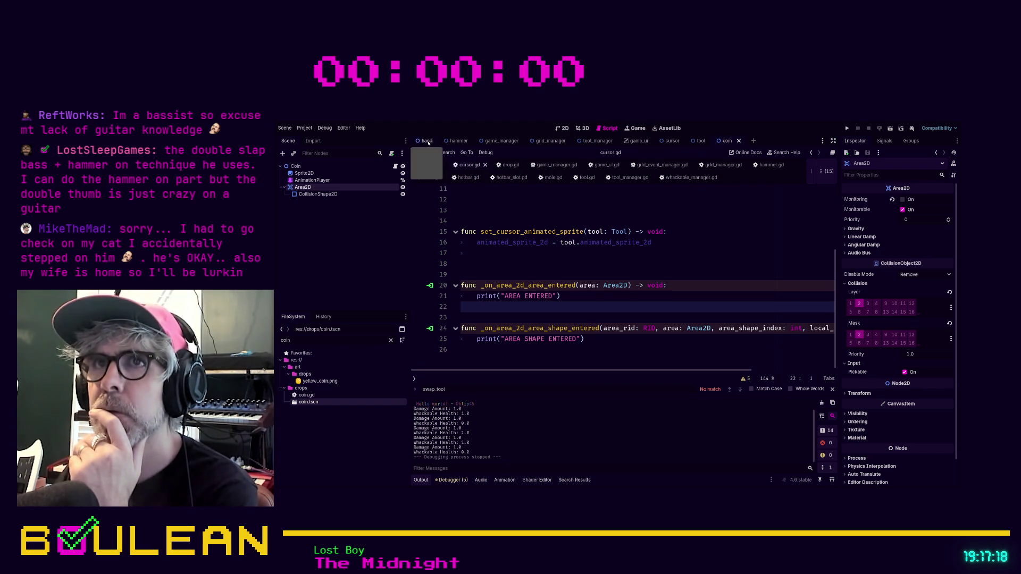
Step: Back in the cursor scene, turn on Input > Pickable for its Area2D
{"action": "left_click", "coordinate": [672, 140]}
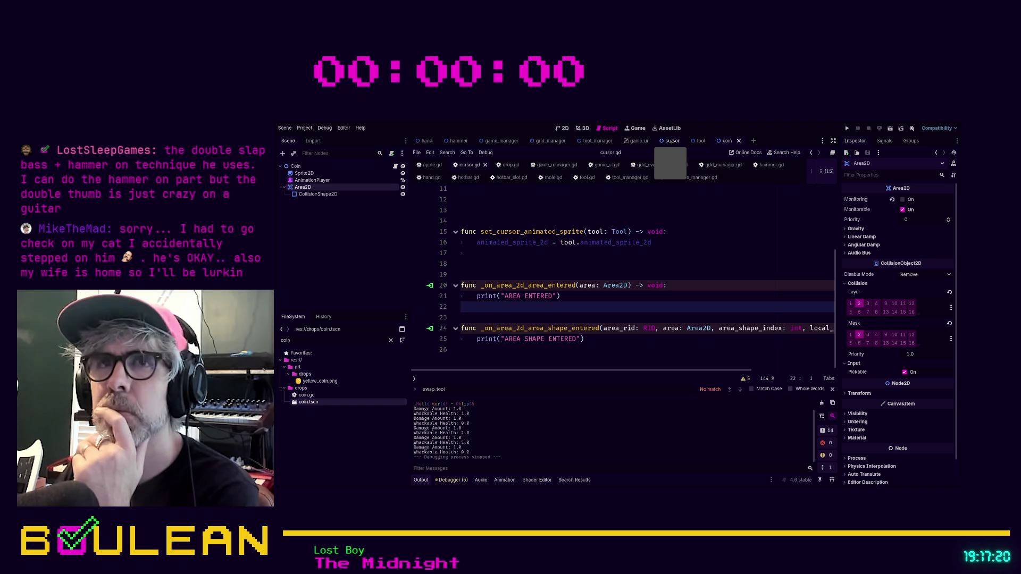
{"action": "left_click", "coordinate": [298, 166]}
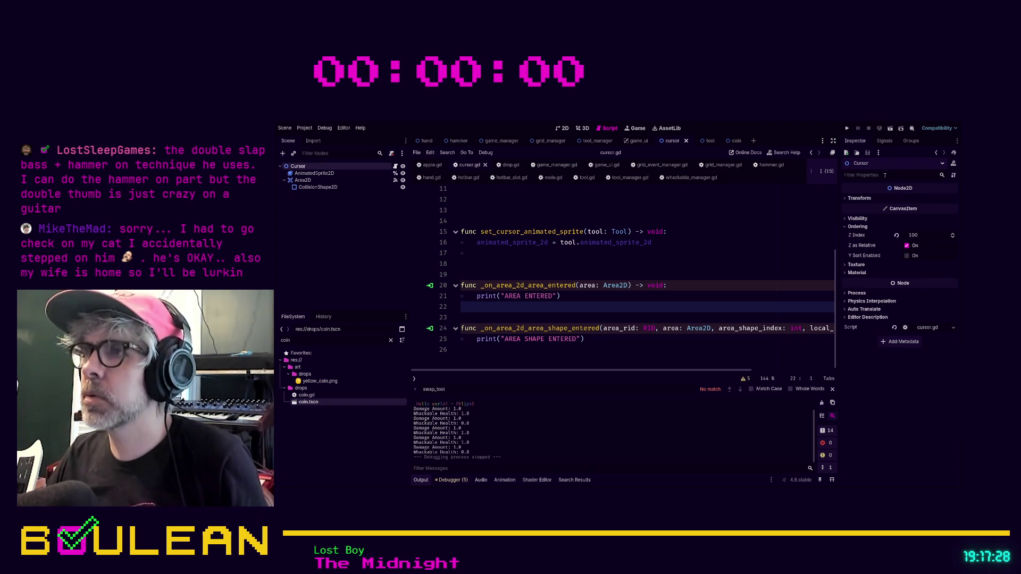
{"action": "left_click", "coordinate": [315, 181]}
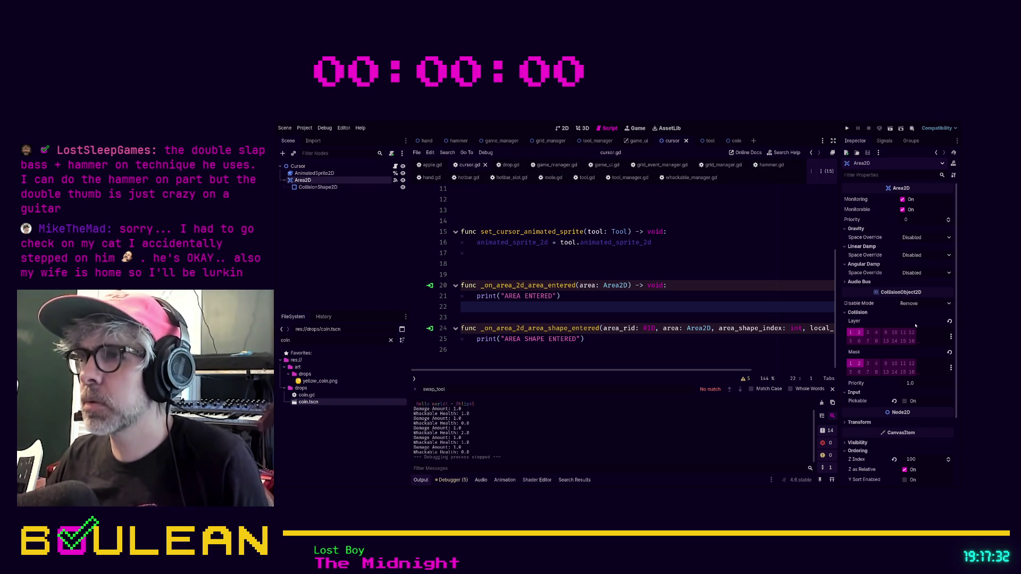
{"action": "left_click", "coordinate": [905, 401]}
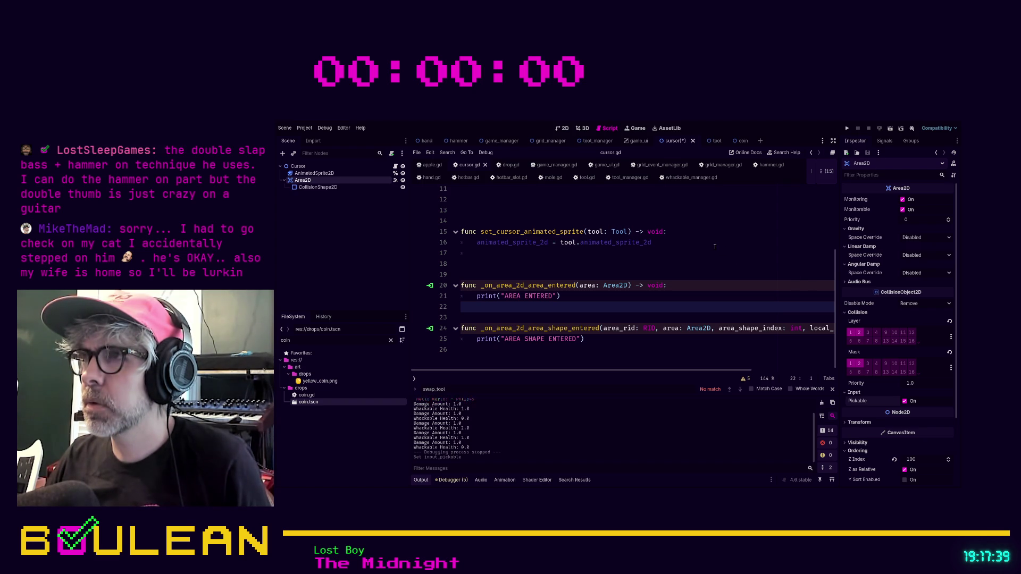
Step: Save cursor.gd, test-run the game to a score of 1, then view CollisionShape2D in 2D
{"action": "left_click", "coordinate": [715, 247]}
{"action": "key", "text": "ctrl+s"}
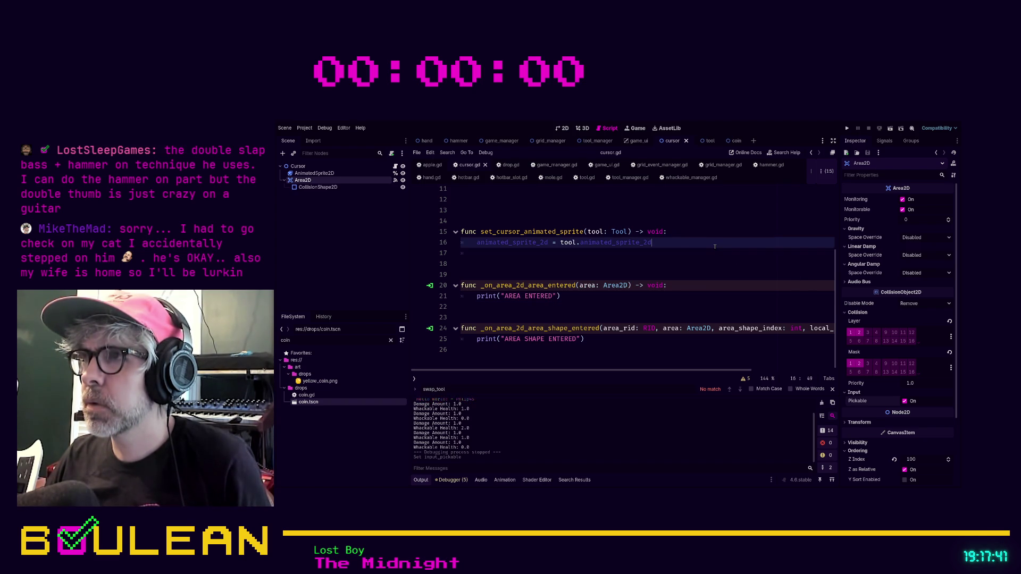
{"action": "key", "text": "F5"}
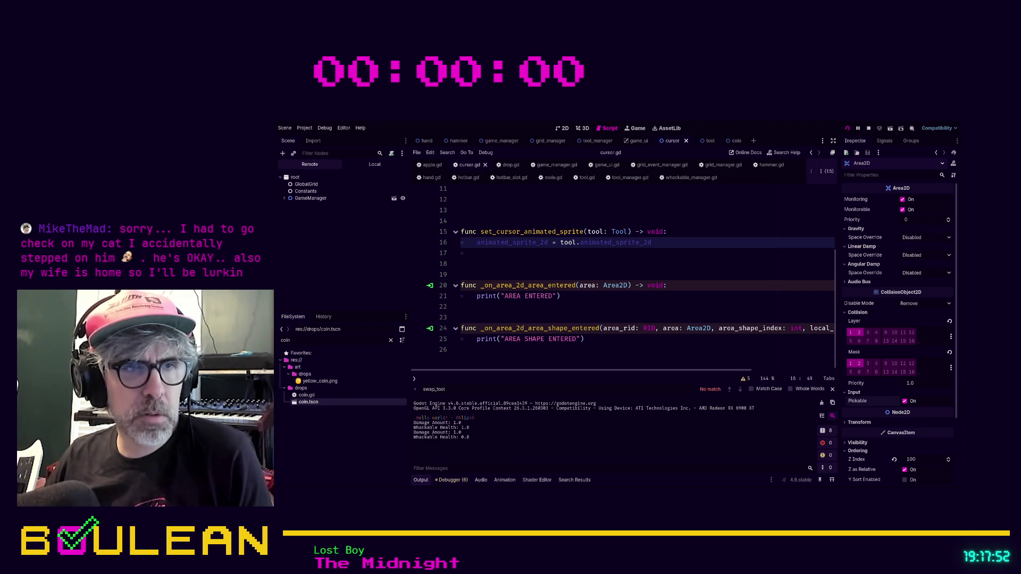
{"action": "key", "text": "F5"}
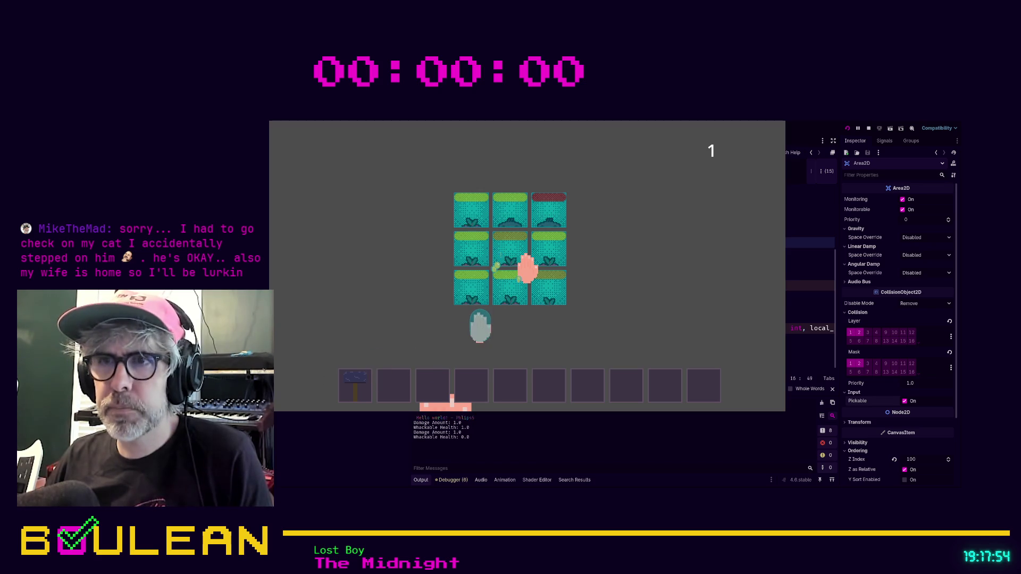
{"action": "left_click", "coordinate": [869, 128]}
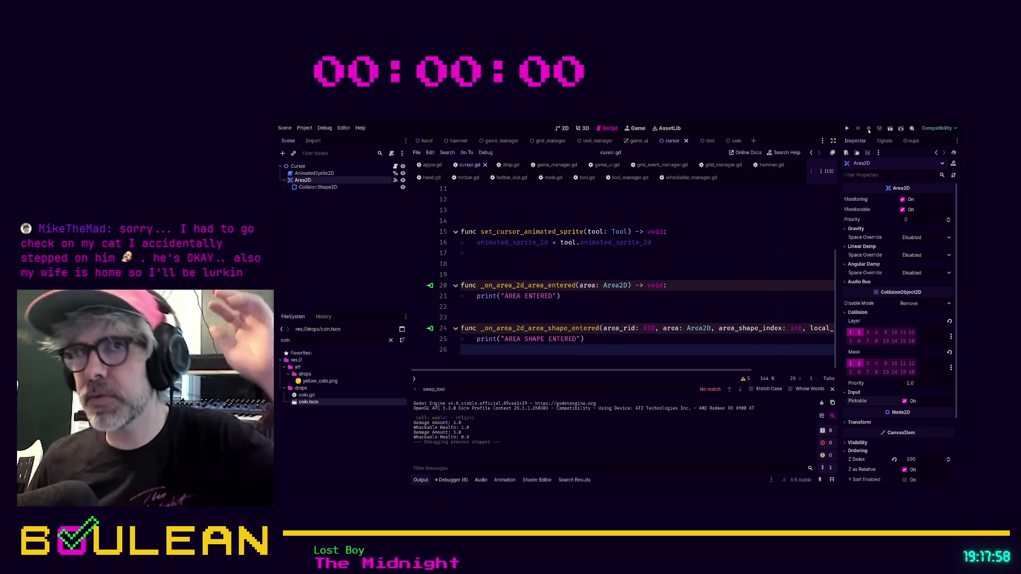
{"action": "left_click", "coordinate": [318, 187]}
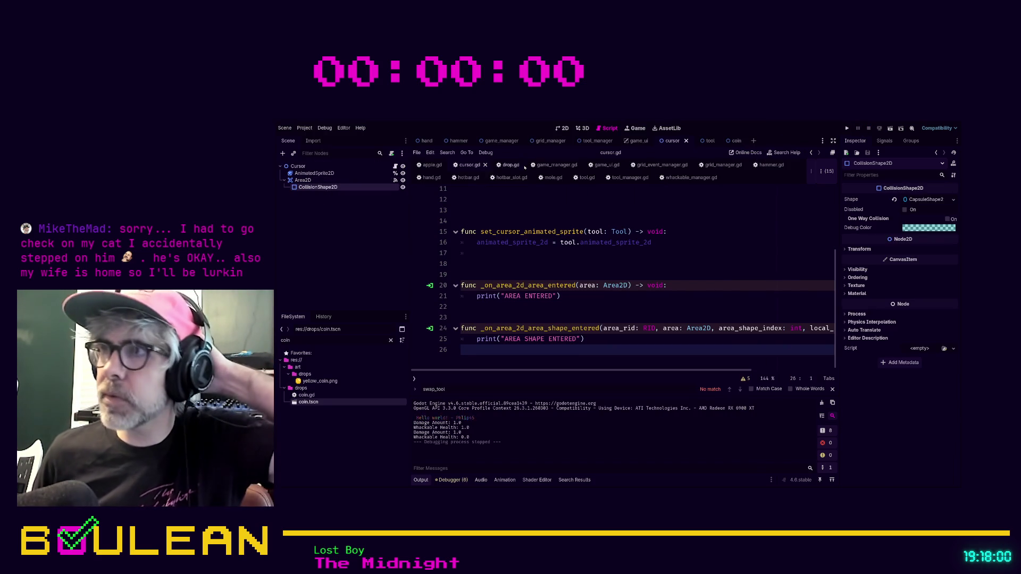
{"action": "left_click", "coordinate": [562, 129]}
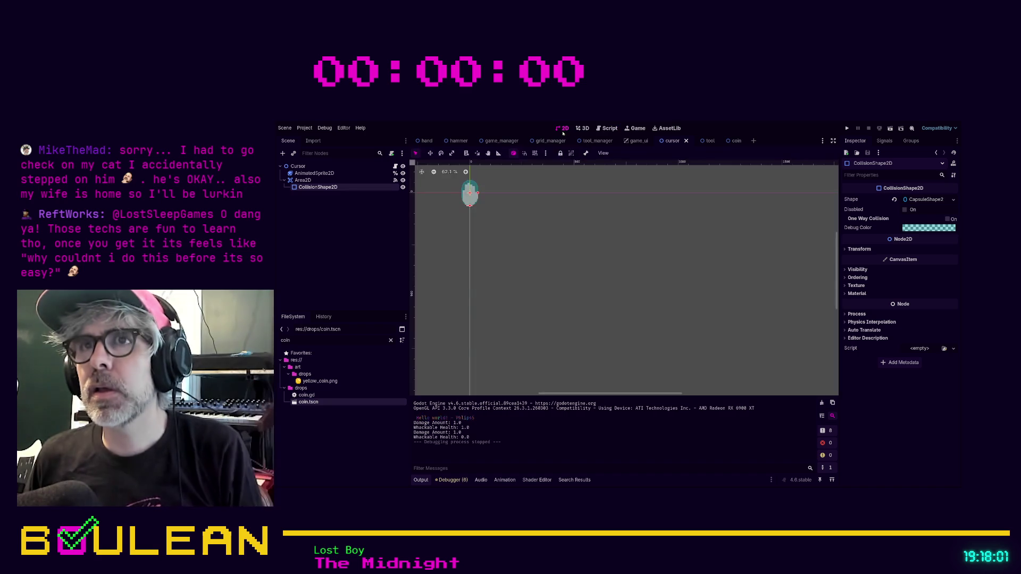
Step: Inspect the cursor's collision shape and its Transform, then switch to the game_manager scene
{"action": "scroll", "coordinate": [456, 197], "scroll_direction": "up", "scroll_amount": 5}
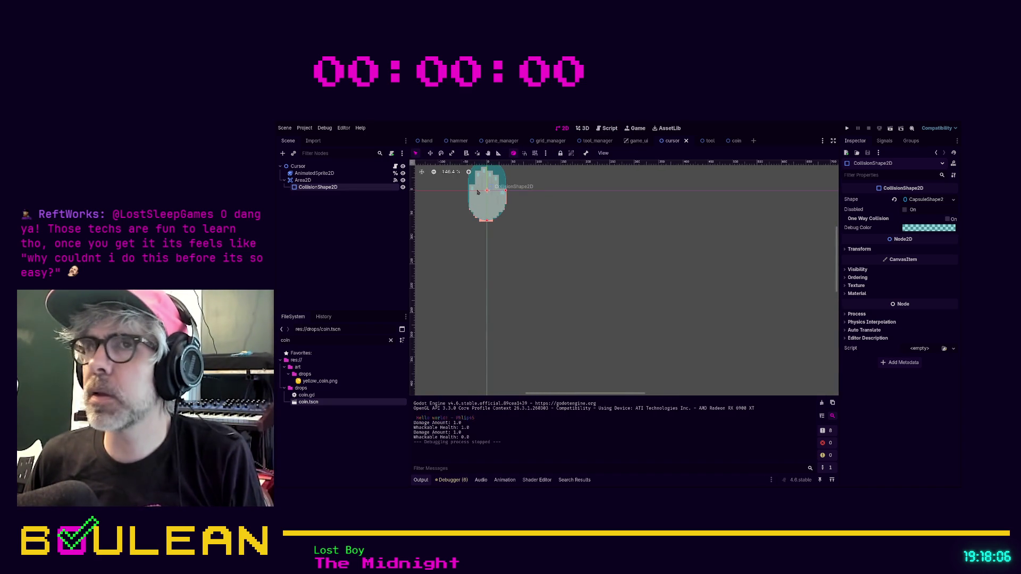
{"action": "left_click_drag", "start_coordinate": [478, 192], "coordinate": [543, 280]}
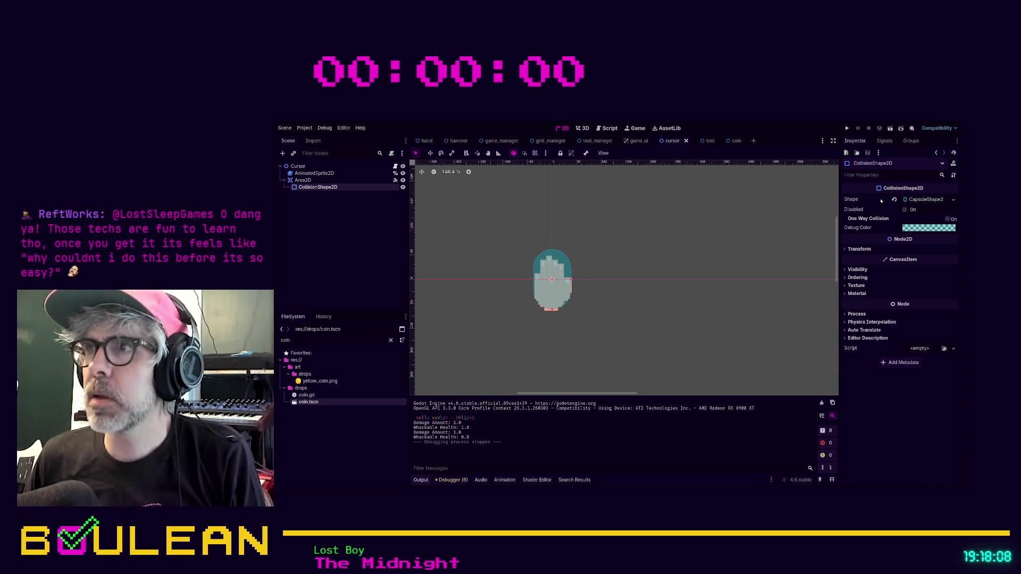
{"action": "left_click", "coordinate": [857, 249]}
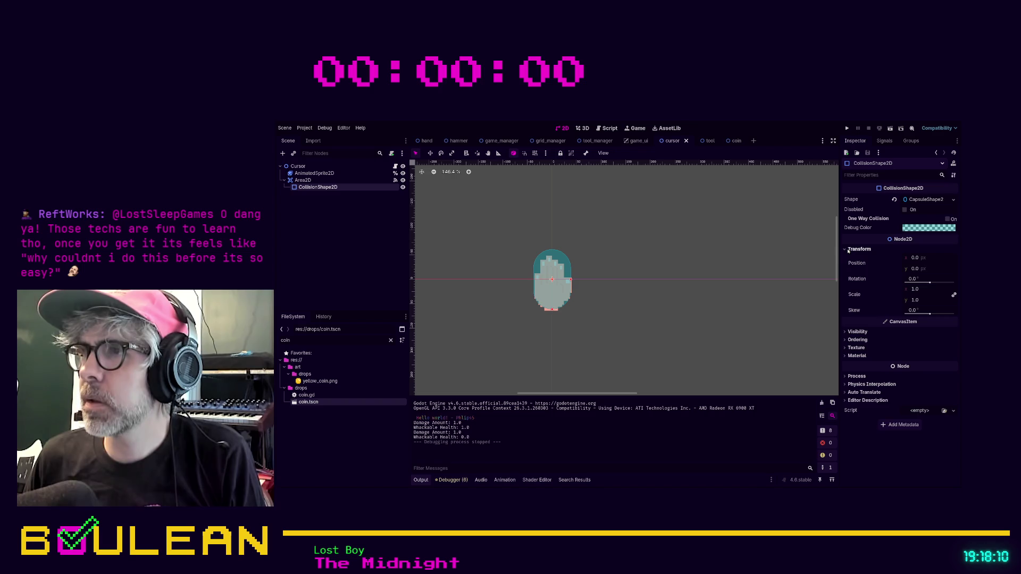
{"action": "left_click", "coordinate": [849, 249]}
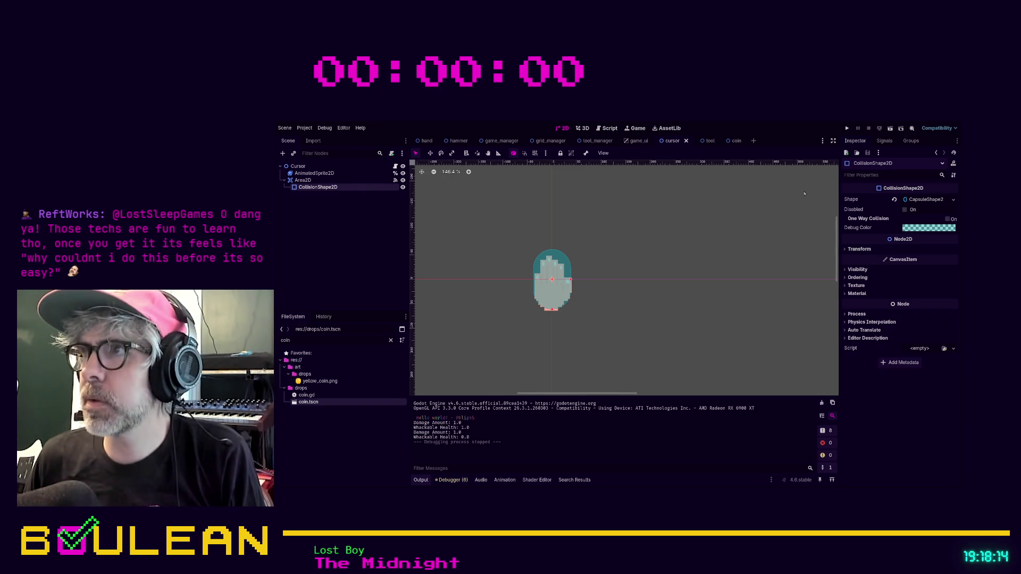
{"action": "scroll", "coordinate": [715, 217], "scroll_direction": "down", "scroll_amount": 3}
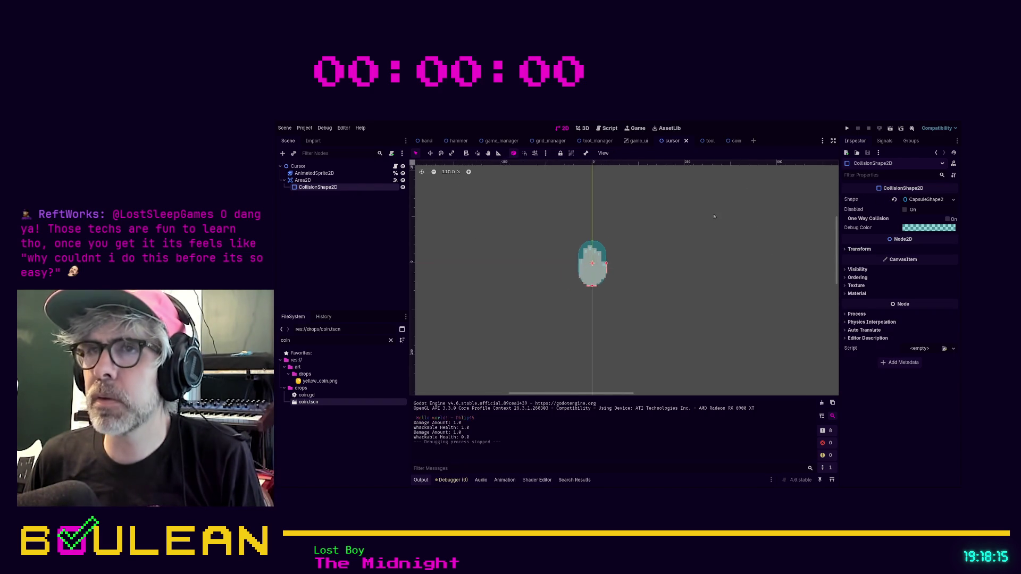
{"action": "left_click", "coordinate": [498, 141]}
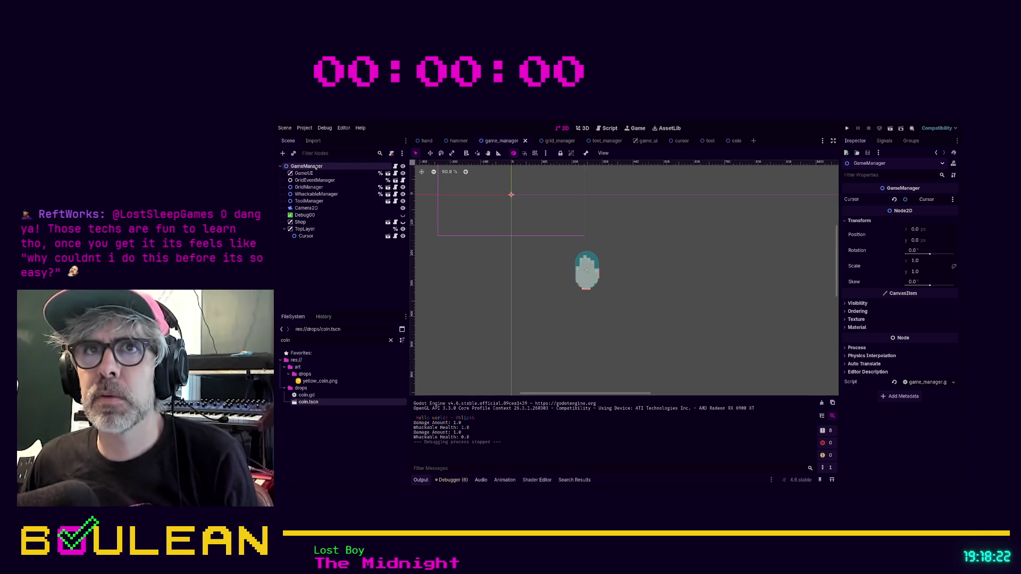
Step: Add an Area2D under GameManager with a CollisionShape2D child using a new CircleShape2D
{"action": "key", "text": "ctrl+shift+z"}
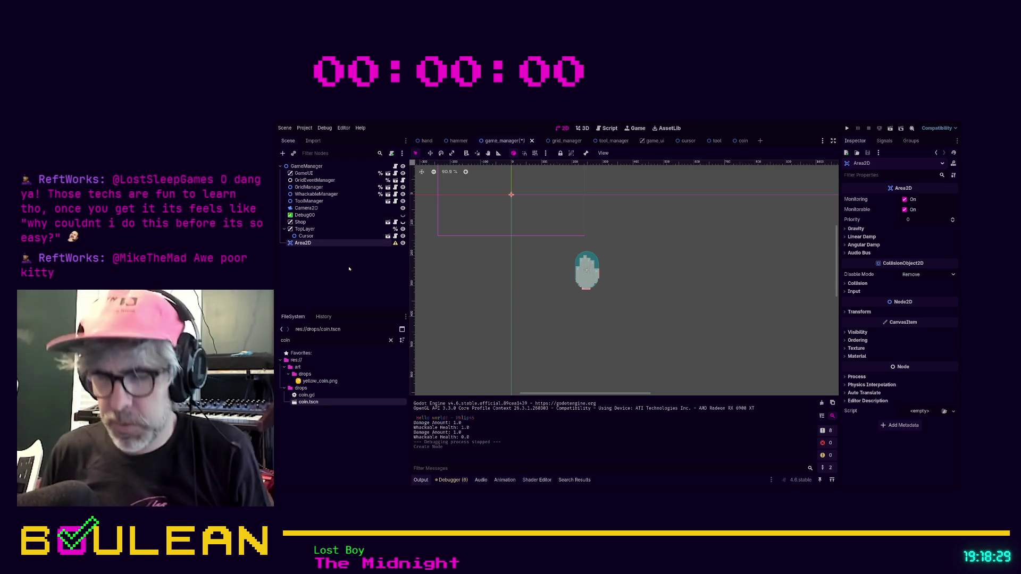
{"action": "key", "text": "Return"}
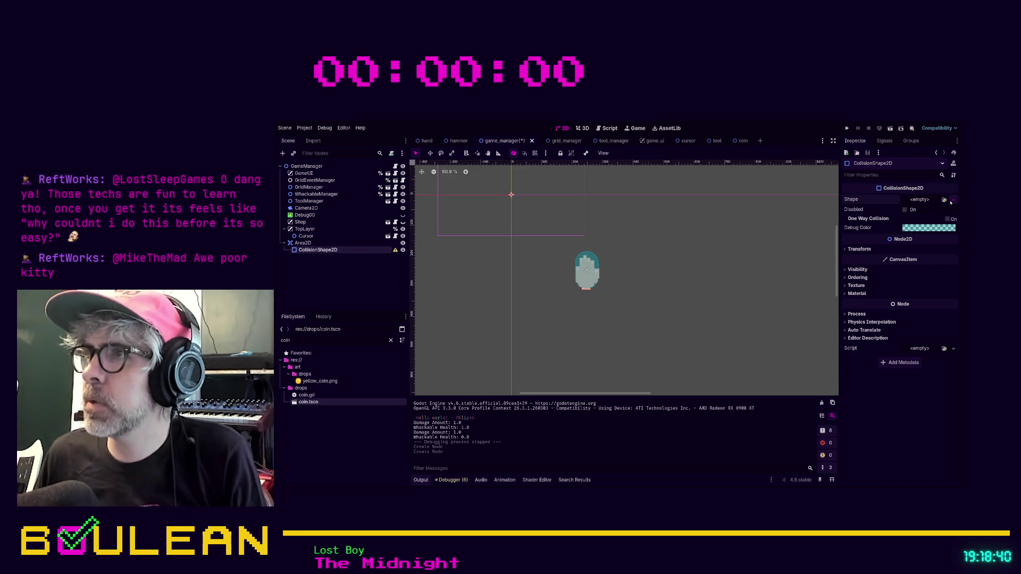
{"action": "left_click", "coordinate": [896, 244]}
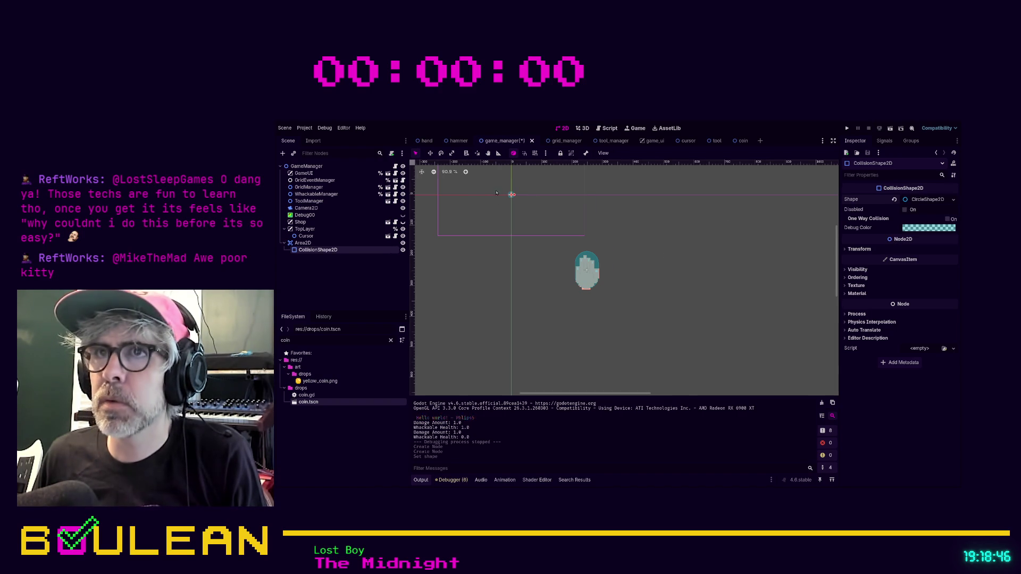
Step: Enlarge the collision circle, place it at (412, 106), and test-run the game
{"action": "scroll", "coordinate": [500, 194], "scroll_direction": "up", "scroll_amount": 8}
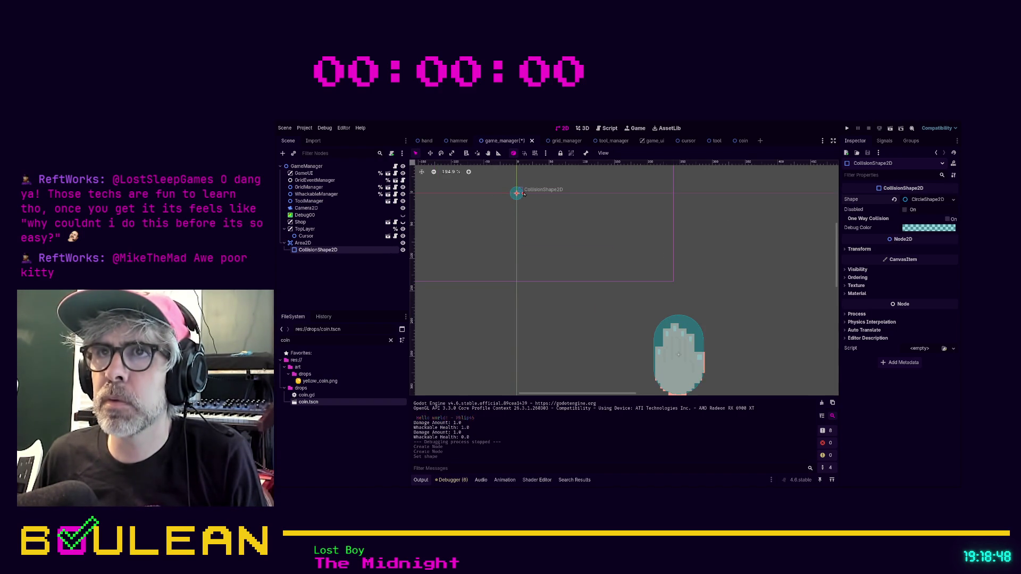
{"action": "mouse_move", "coordinate": [523, 194]}
{"action": "left_mouse_down"}
{"action": "mouse_move", "coordinate": [829, 271]}
{"action": "mouse_move", "coordinate": [784, 276]}
{"action": "left_mouse_up"}
{"action": "left_click_drag", "start_coordinate": [788, 339], "coordinate": [647, 312]}
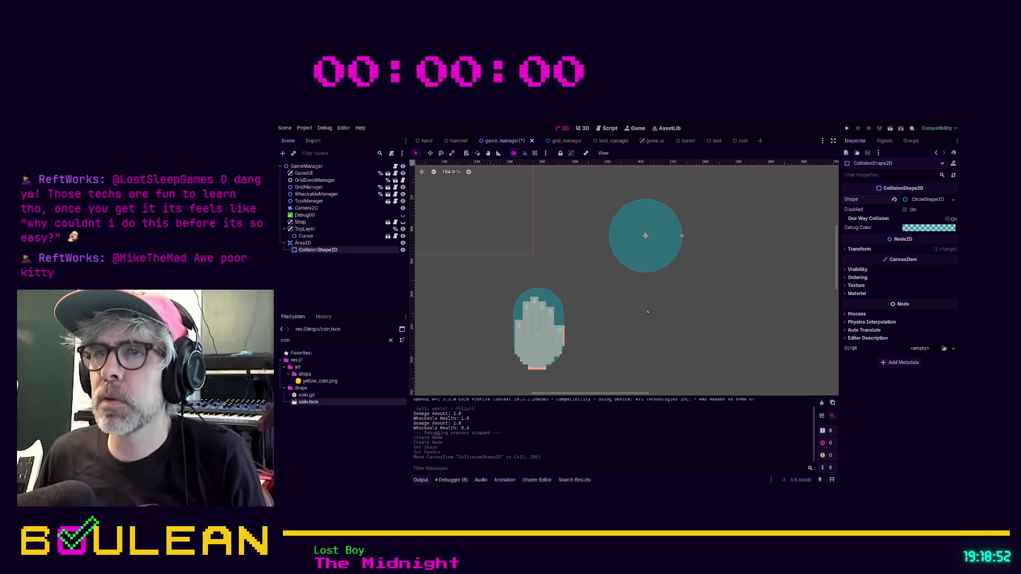
{"action": "key", "text": "F5"}
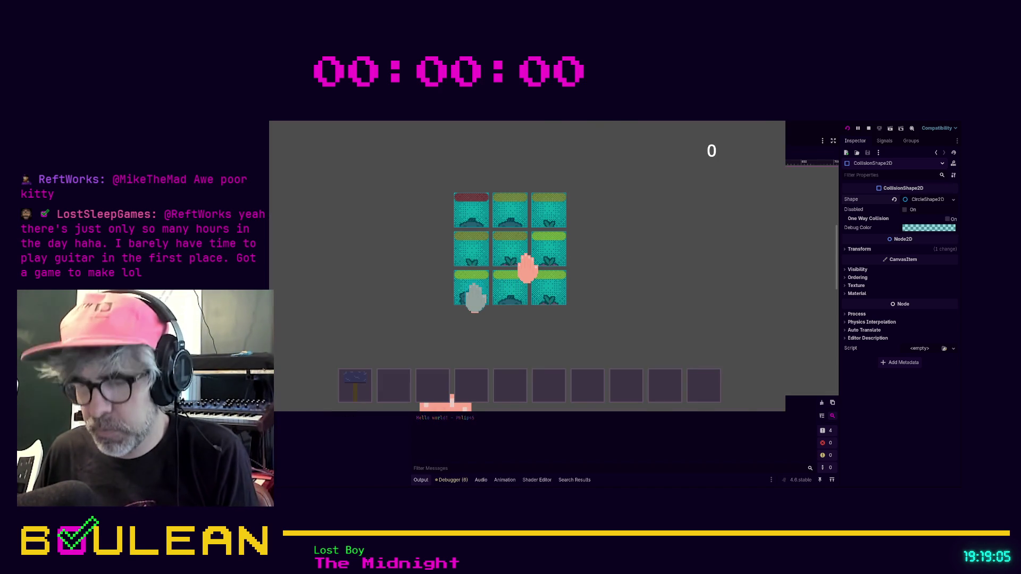
Step: Stop the game, move the collision circle down-right of the hand, and run again
{"action": "key", "text": "F8"}
{"action": "scroll", "coordinate": [567, 334], "scroll_direction": "down", "scroll_amount": 5}
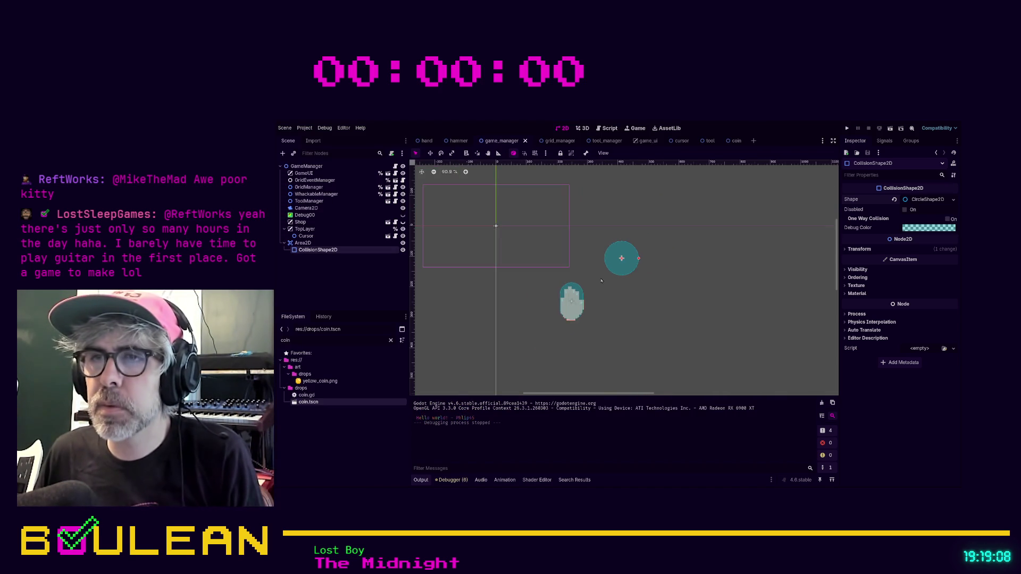
{"action": "scroll", "coordinate": [601, 281], "scroll_direction": "down", "scroll_amount": 3}
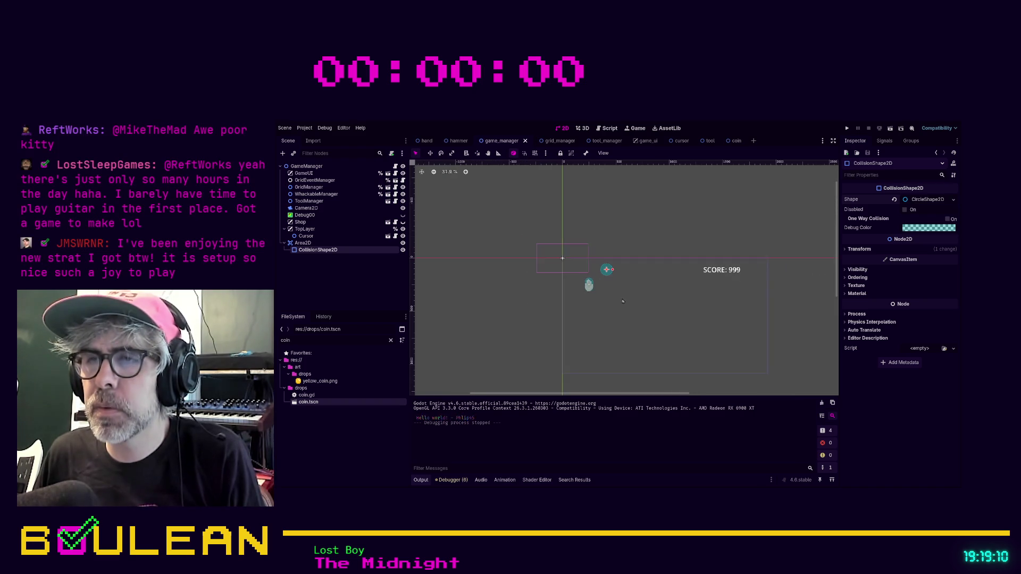
{"action": "left_click_drag", "start_coordinate": [603, 272], "coordinate": [662, 349]}
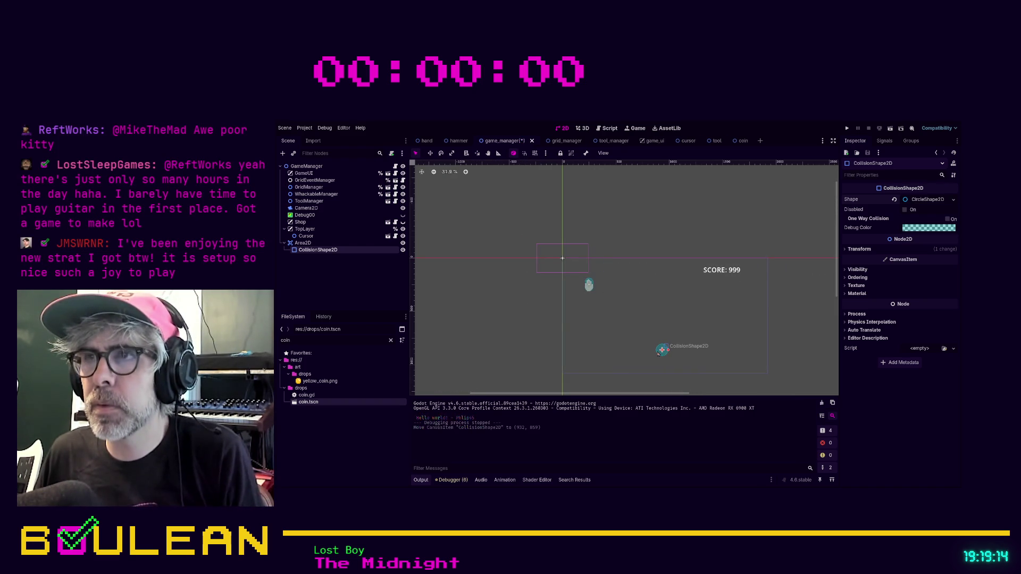
{"action": "key", "text": "F5"}
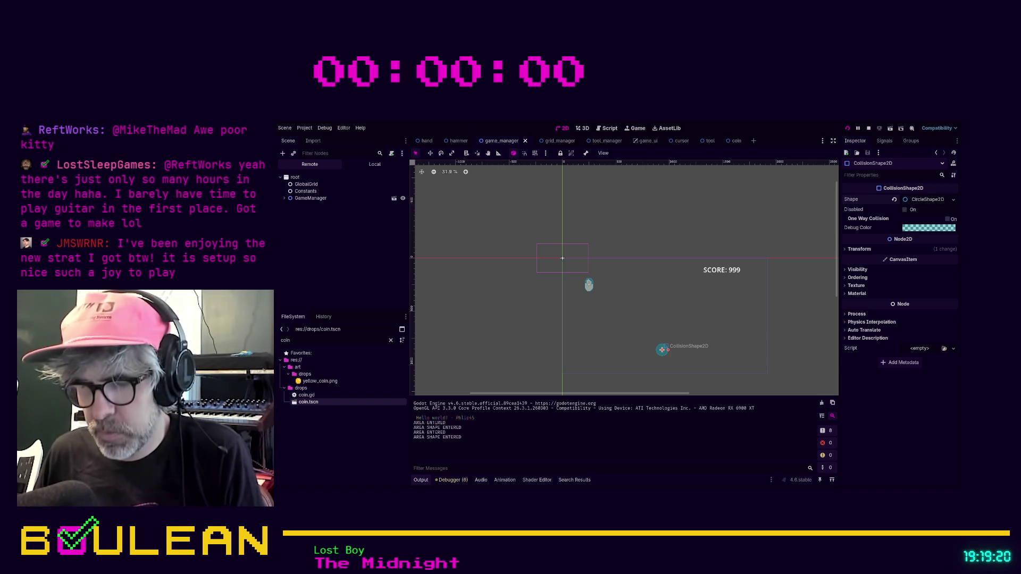
Step: Stop the game, nudge the circle slightly down-left, and run it once more
{"action": "key", "text": "F8"}
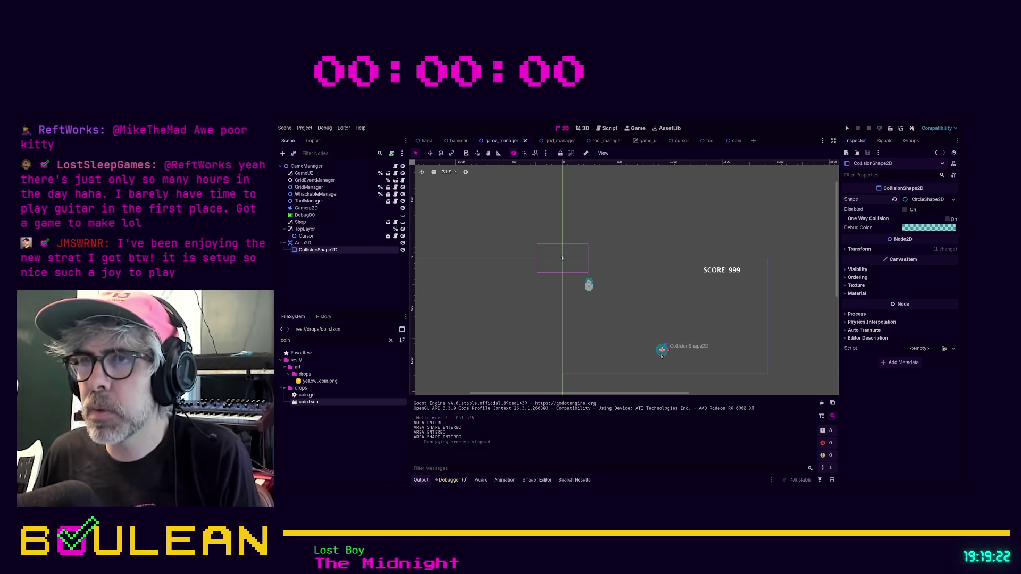
{"action": "left_click_drag", "start_coordinate": [661, 355], "coordinate": [649, 376]}
{"action": "key", "text": "F5"}
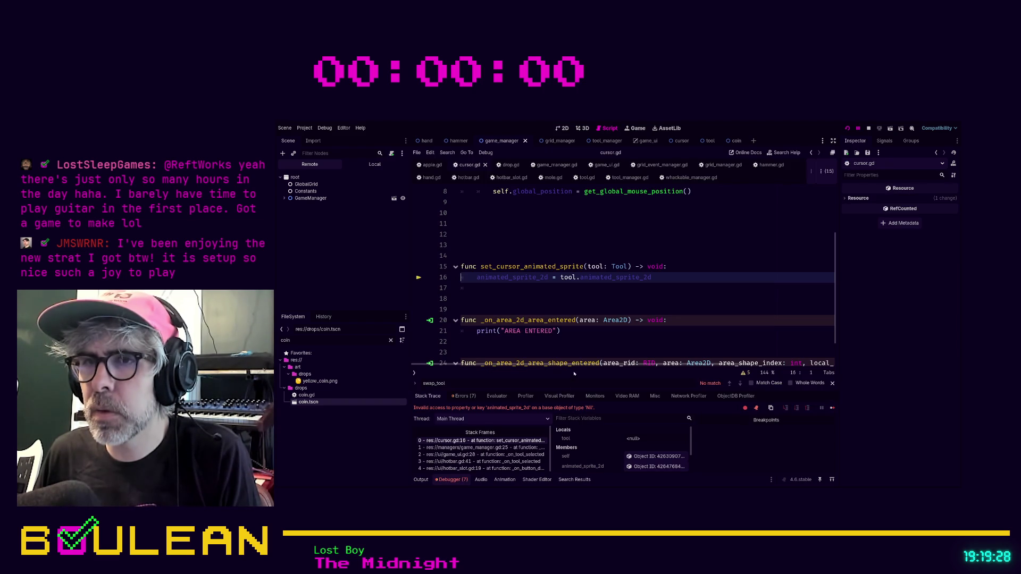
Step: Resume the game halted at the error break in cursor.gd, then stop it
{"action": "left_click", "coordinate": [577, 343]}
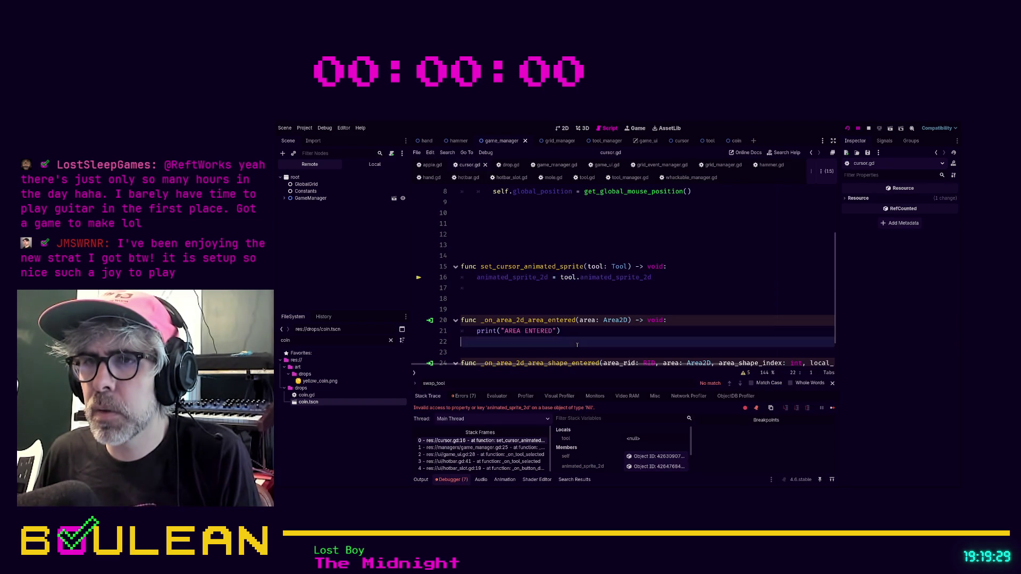
{"action": "key", "text": "F5"}
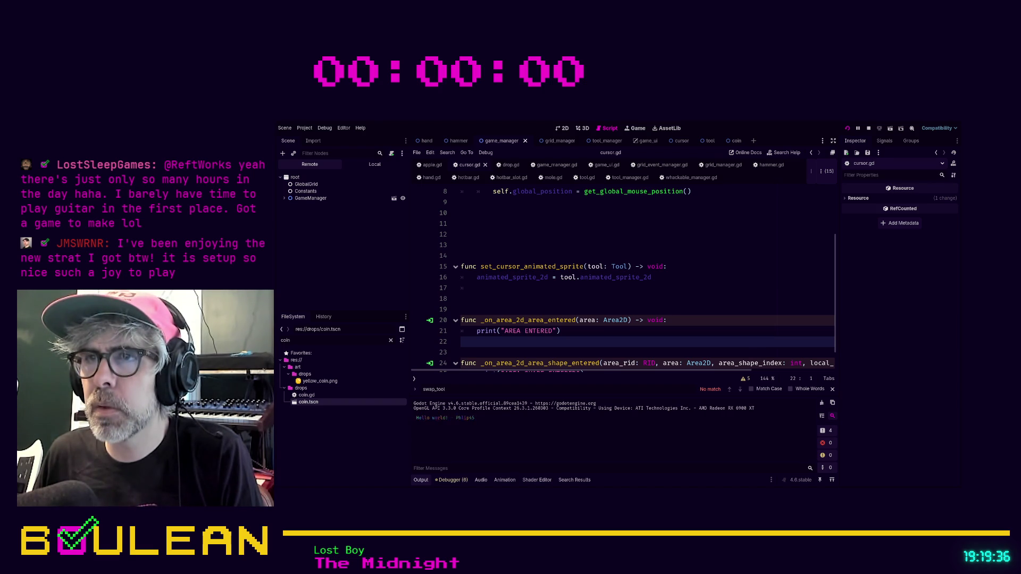
{"action": "key", "text": "F8"}
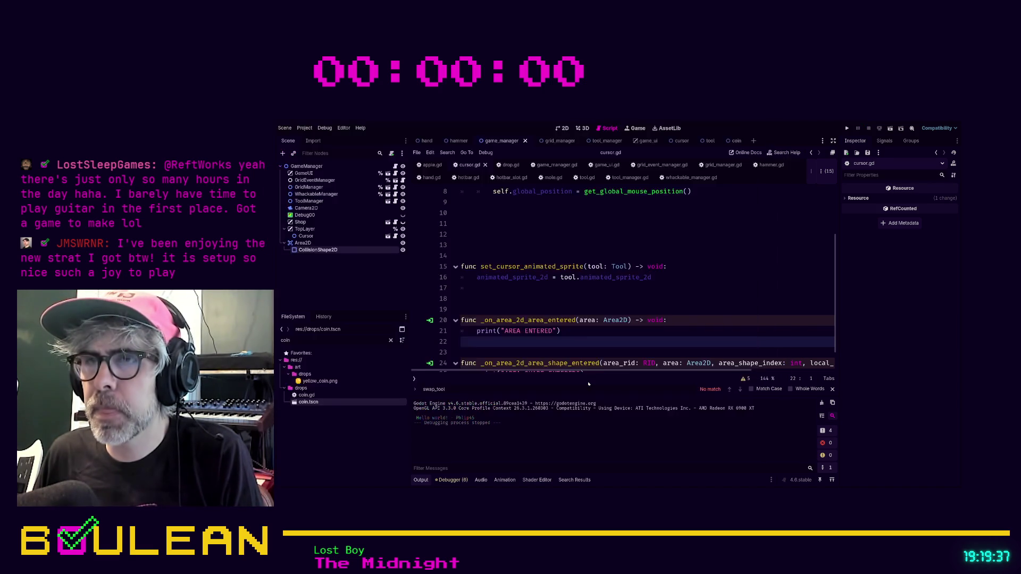
Step: In the 2D view, drag the collision circle back up near the hand at the origin
{"action": "left_click", "coordinate": [563, 129]}
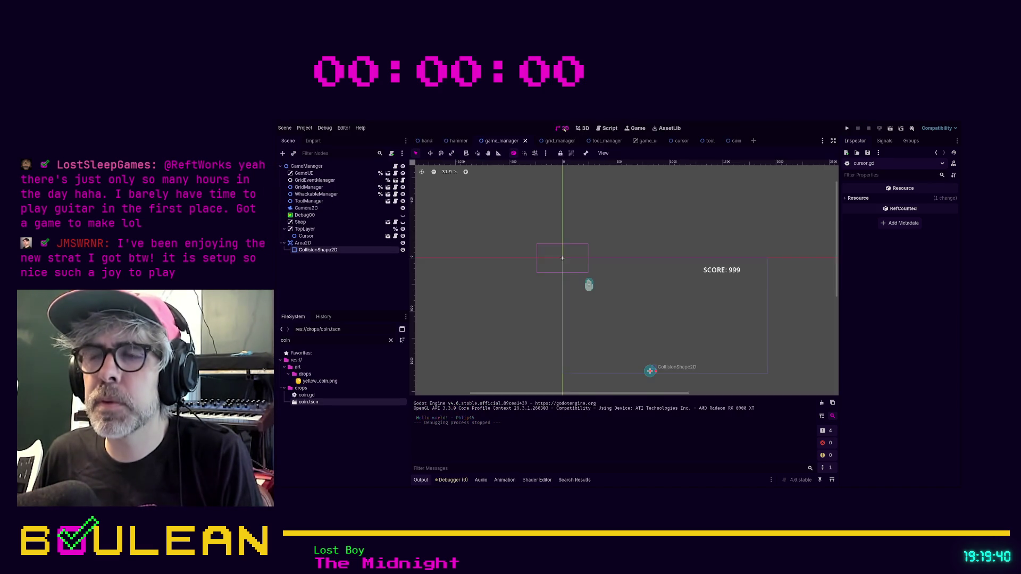
{"action": "scroll", "coordinate": [620, 259], "scroll_direction": "down", "scroll_amount": 1}
{"action": "scroll", "coordinate": [620, 260], "scroll_direction": "down", "scroll_amount": 1}
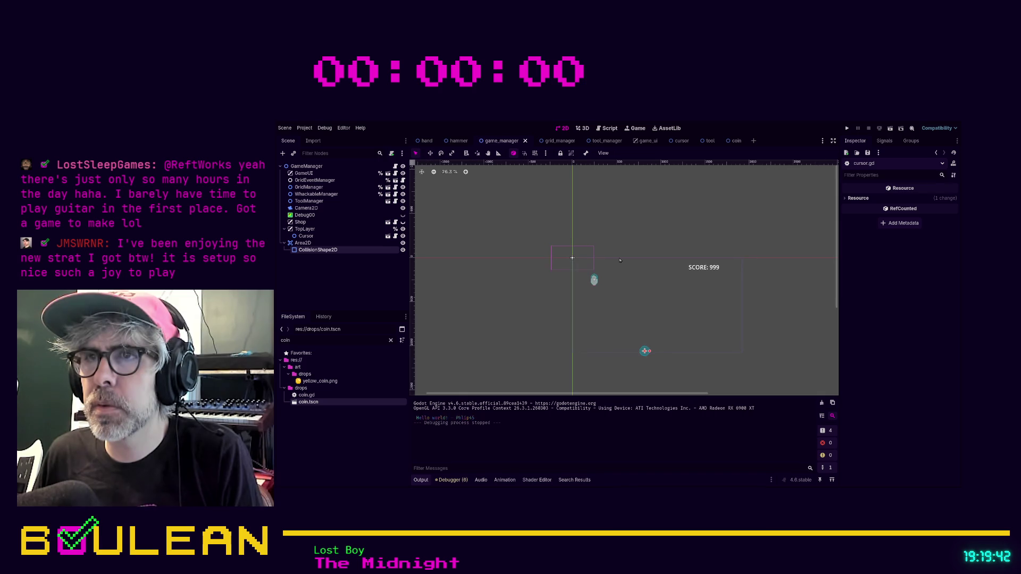
{"action": "scroll", "coordinate": [603, 278], "scroll_direction": "up", "scroll_amount": 1}
{"action": "left_click_drag", "start_coordinate": [647, 364], "coordinate": [559, 276]}
Step: Test-run the game, stop it at score 0, and switch to the cursor scene
{"action": "key", "text": "F5"}
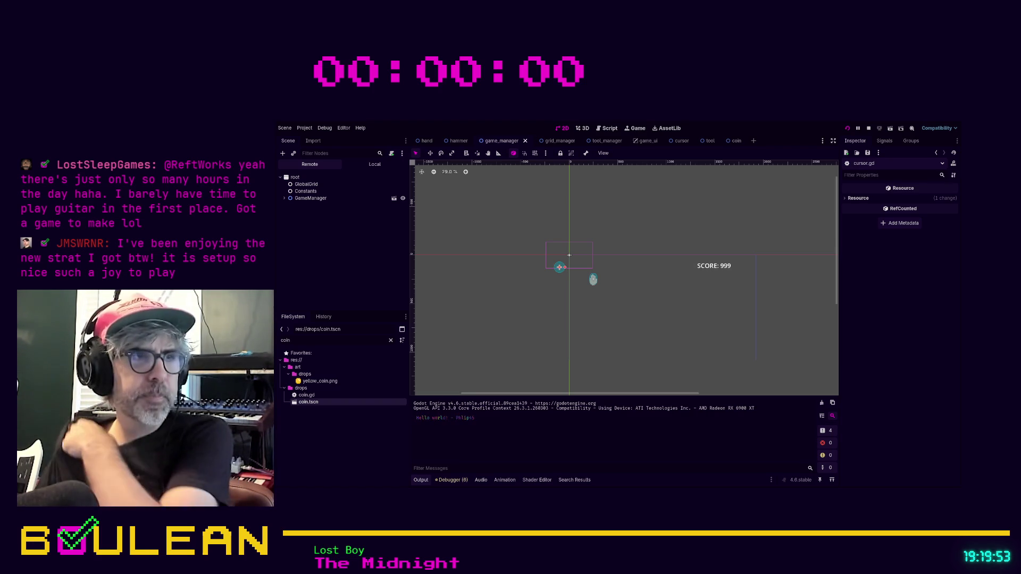
{"action": "key", "text": "F5"}
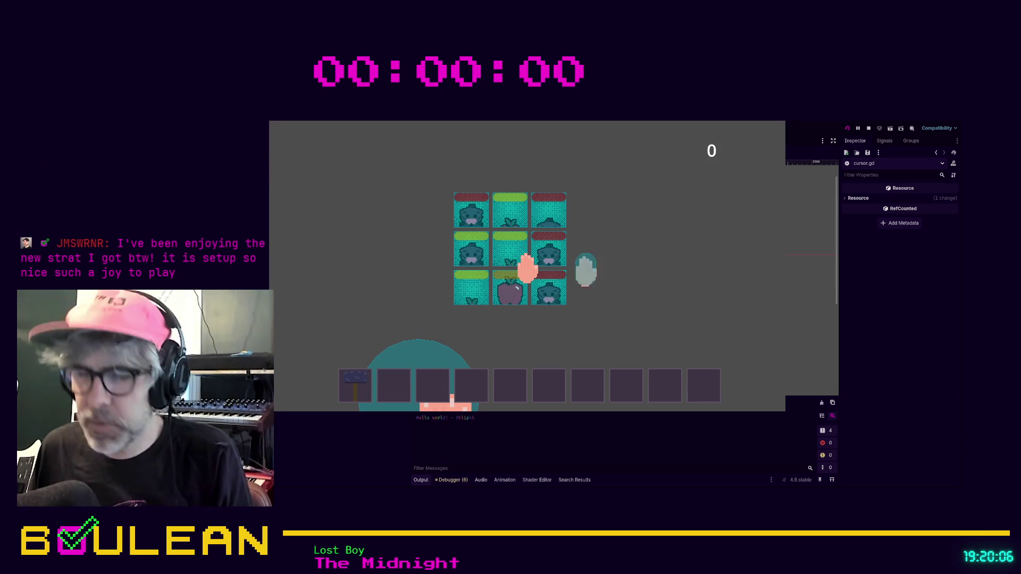
{"action": "key", "text": "F8"}
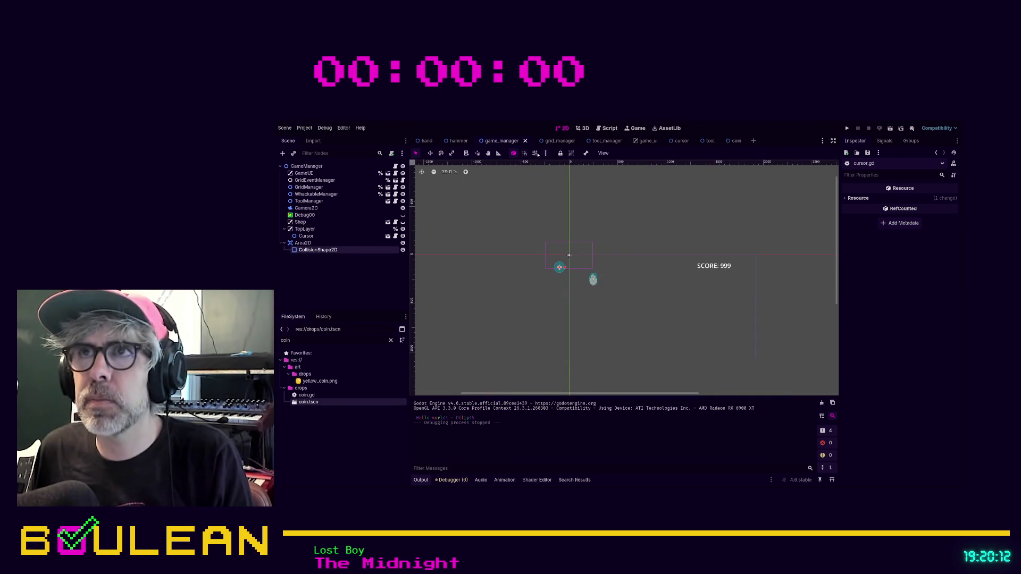
{"action": "left_click", "coordinate": [680, 141]}
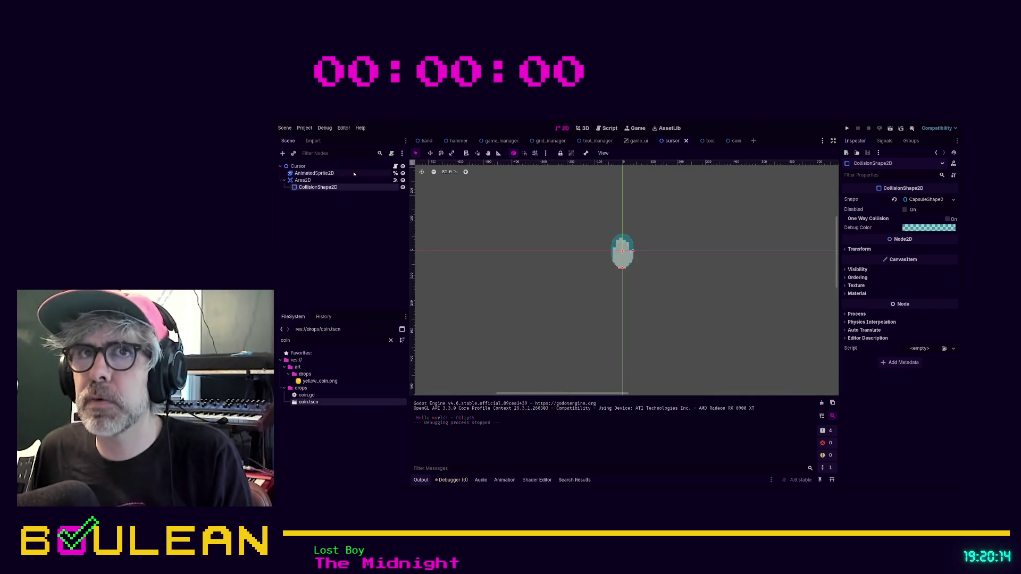
Step: Check the Area2D's signal connections, then add a Label child under the root Cursor node
{"action": "left_click", "coordinate": [333, 181]}
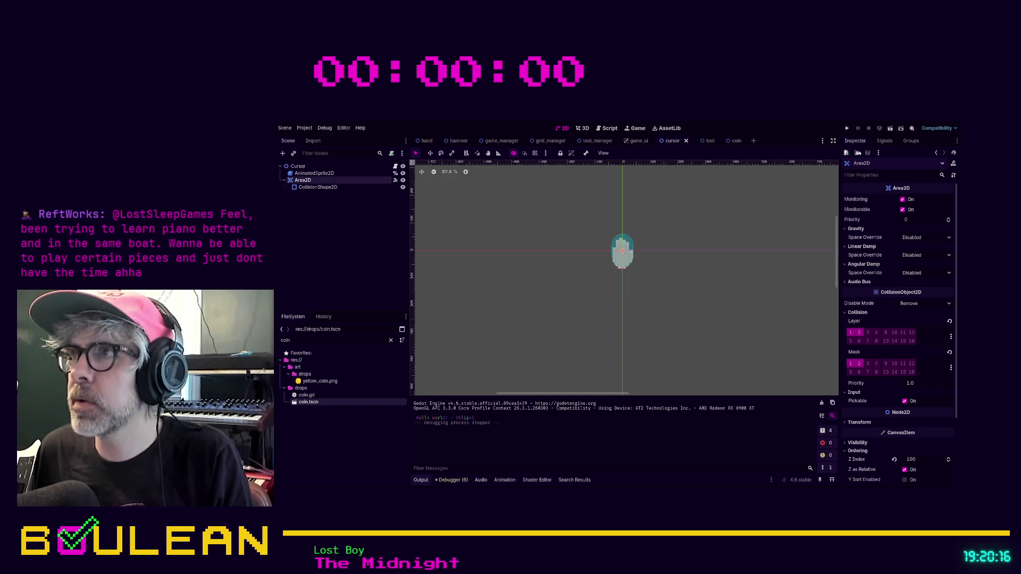
{"action": "left_click", "coordinate": [881, 141]}
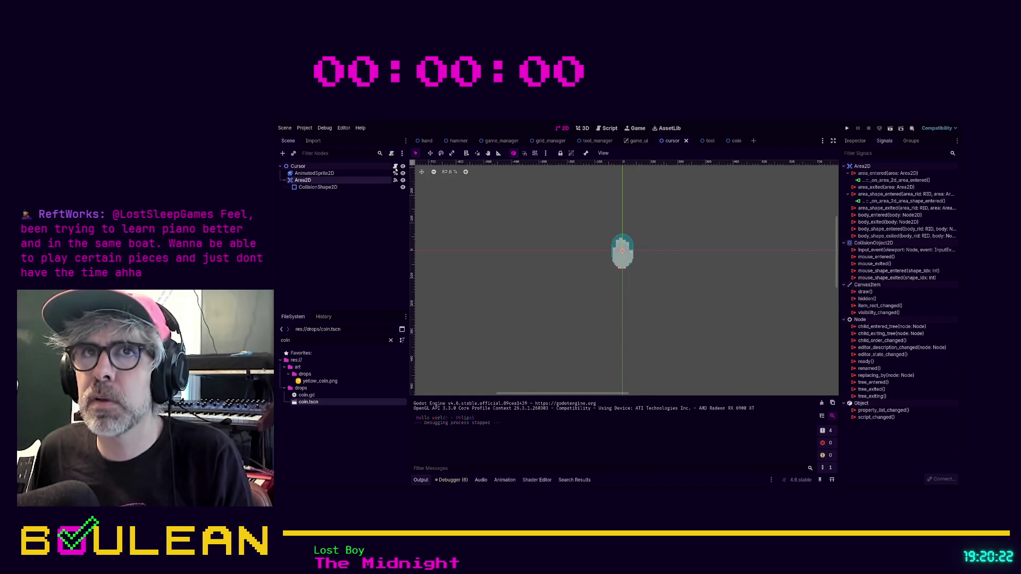
{"action": "left_click", "coordinate": [377, 168]}
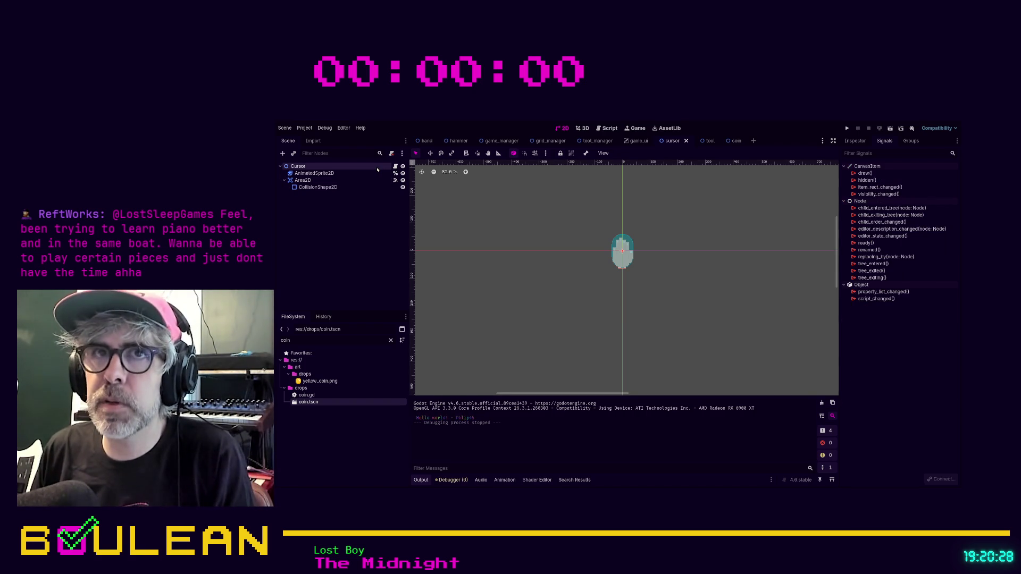
{"action": "key", "text": "ctrl+shift+z"}
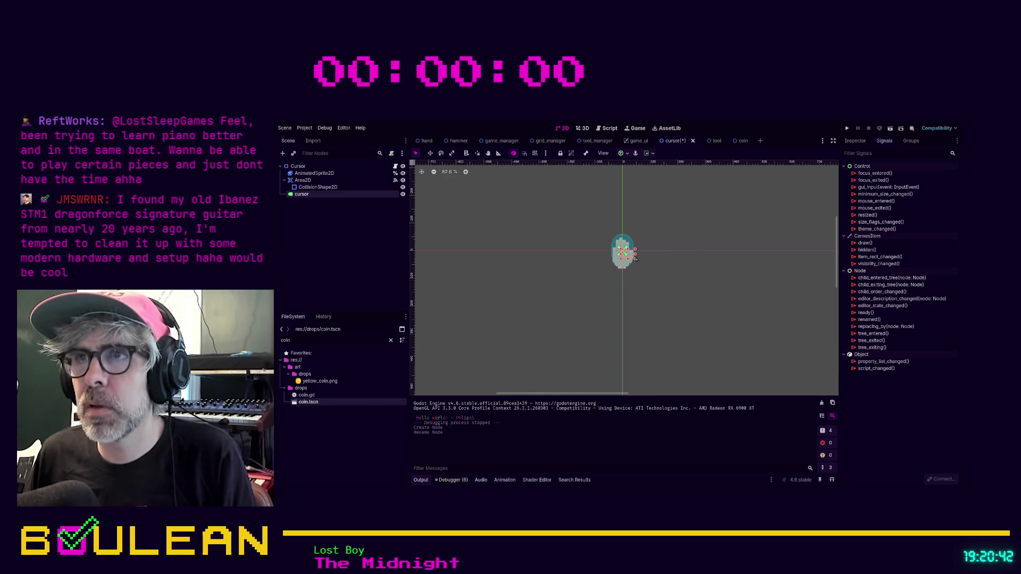
Step: Place the label beside the hand, set its text to CURSOR, and test-run the game
{"action": "mouse_move", "coordinate": [636, 254]}
{"action": "left_mouse_down"}
{"action": "mouse_move", "coordinate": [663, 255]}
{"action": "mouse_move", "coordinate": [654, 270]}
{"action": "left_mouse_up"}
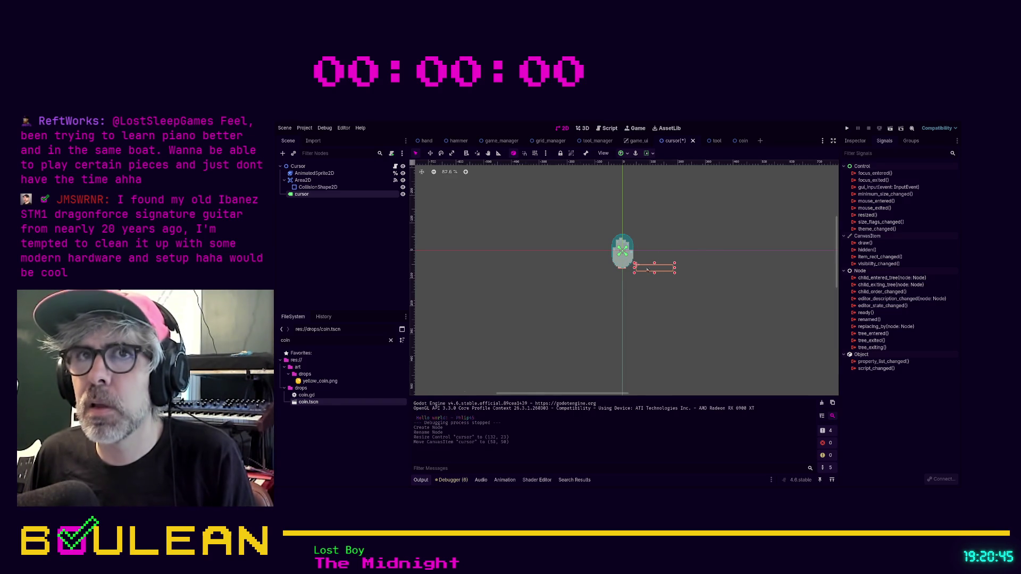
{"action": "left_click", "coordinate": [855, 141]}
{"action": "left_click", "coordinate": [880, 214]}
{"action": "type", "text": "CURSOR"}
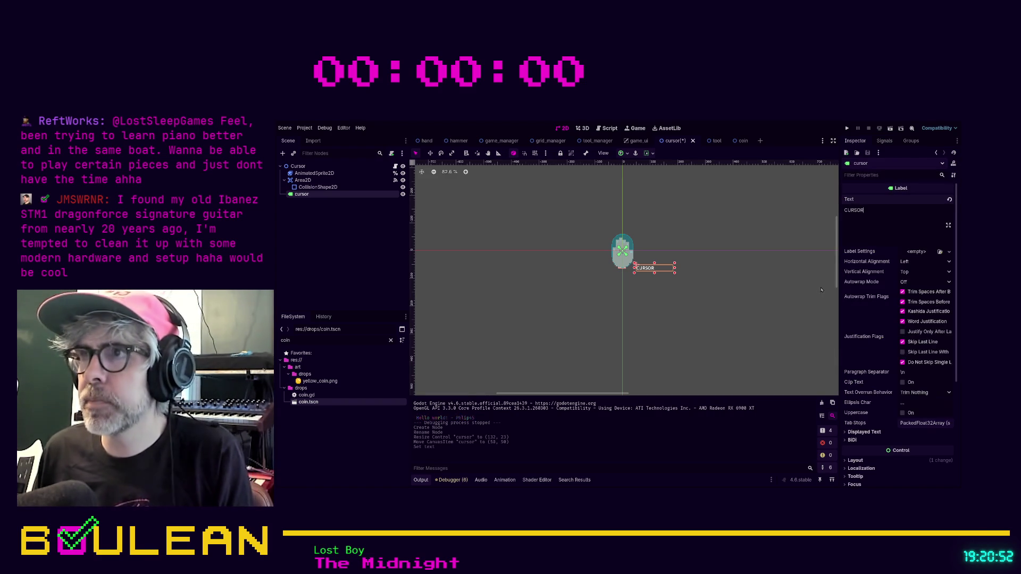
{"action": "key", "text": "F5"}
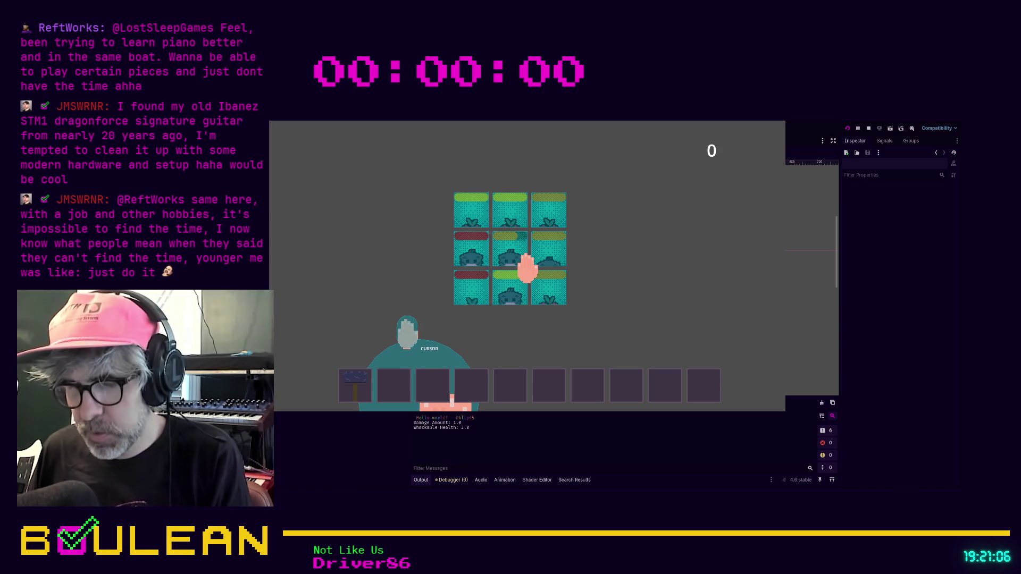
{"action": "key", "text": "F8"}
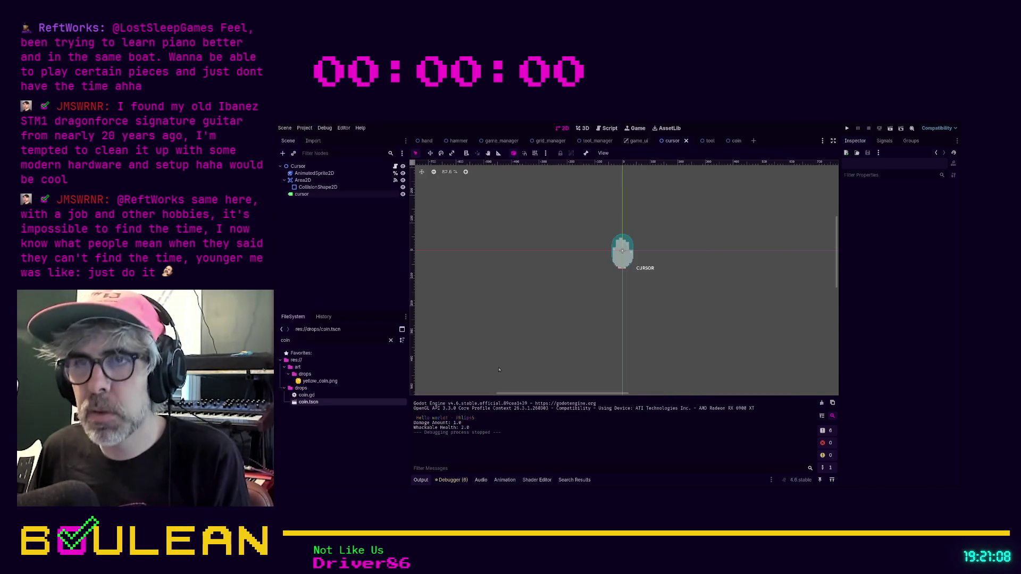
Step: Revert the cursor Area2D's collision layer and mask to defaults and its Z Index from 100 to 0
{"action": "left_click", "coordinate": [317, 188]}
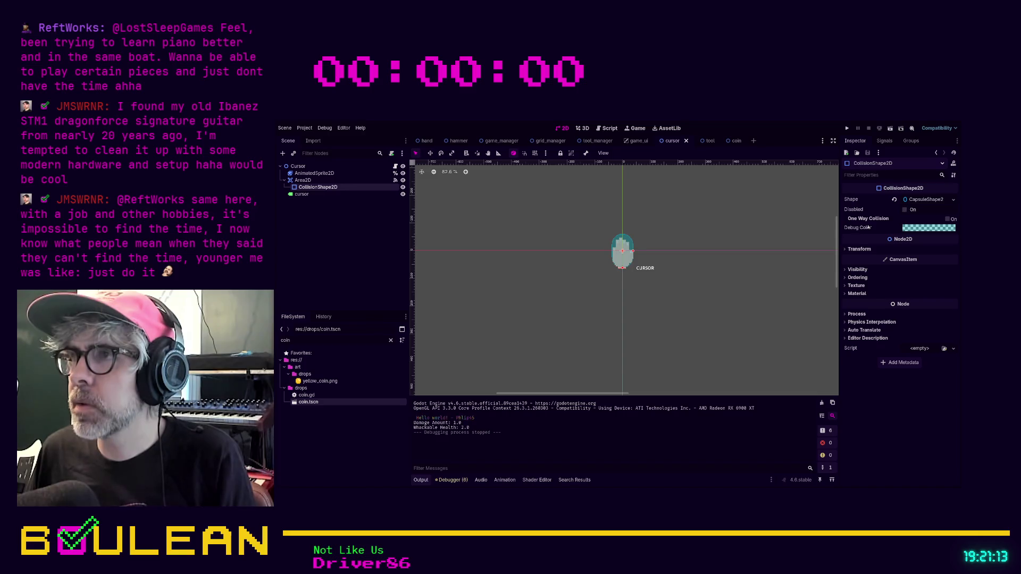
{"action": "left_click", "coordinate": [857, 249]}
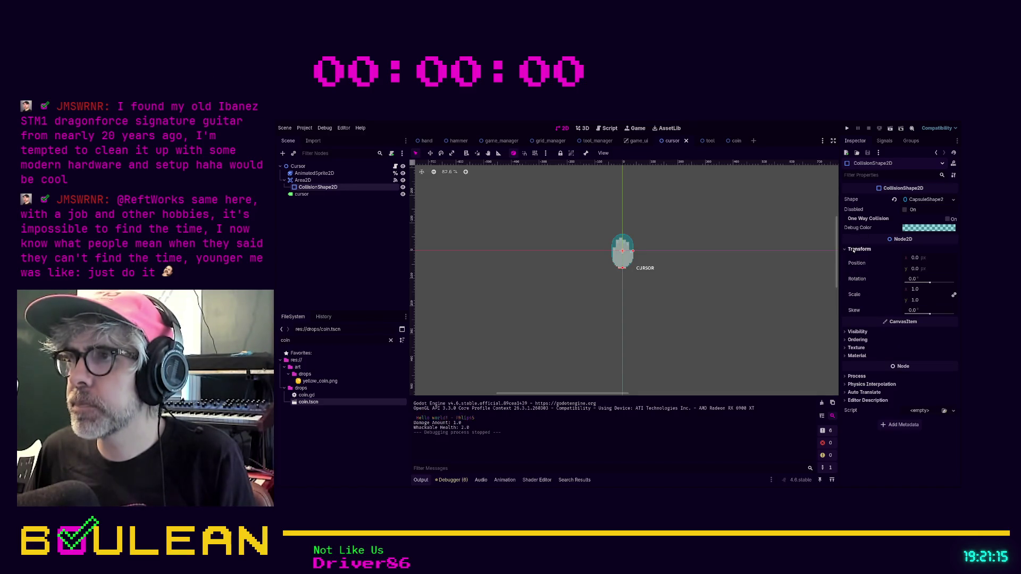
{"action": "left_click", "coordinate": [303, 180]}
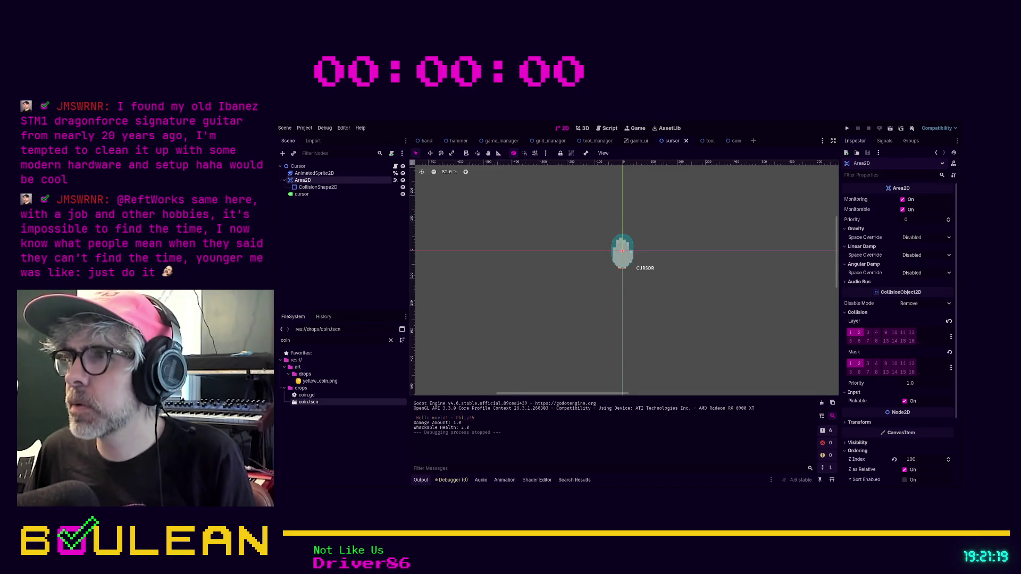
{"action": "left_click", "coordinate": [949, 323]}
{"action": "left_click", "coordinate": [949, 353]}
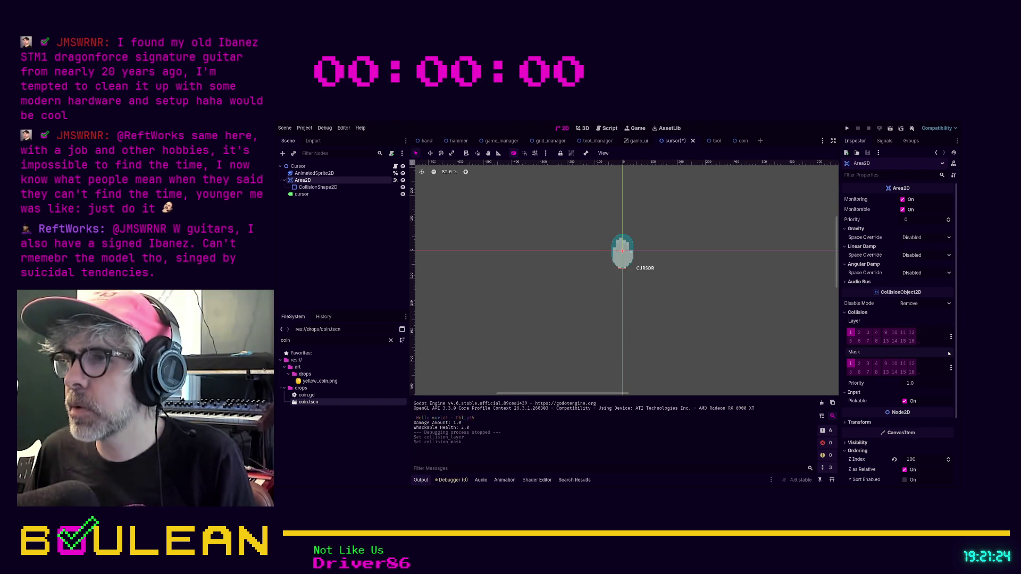
{"action": "scroll", "coordinate": [936, 361], "scroll_direction": "down", "scroll_amount": 3}
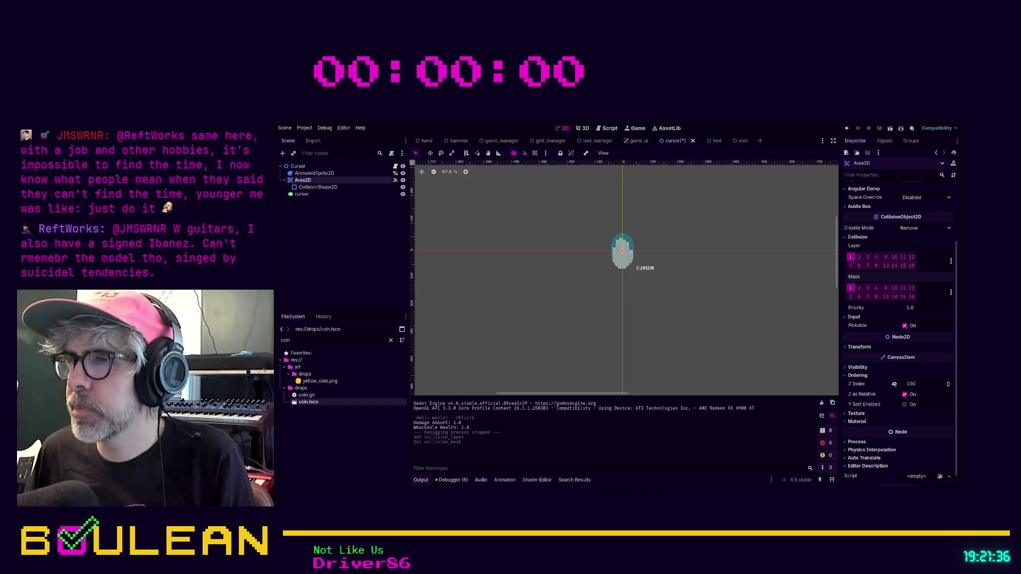
{"action": "left_click", "coordinate": [894, 383]}
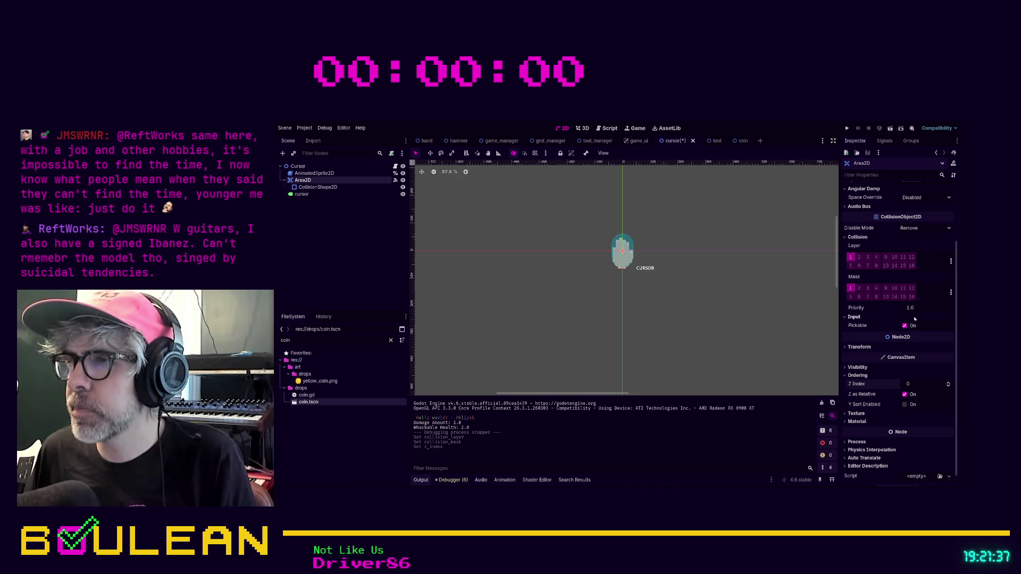
{"action": "scroll", "coordinate": [915, 317], "scroll_direction": "up", "scroll_amount": 5}
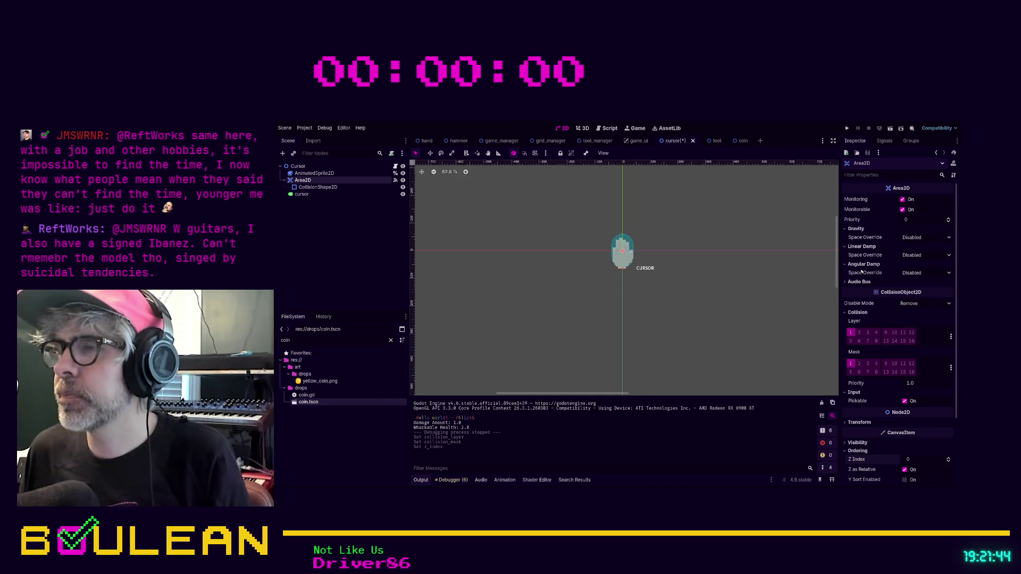
{"action": "scroll", "coordinate": [766, 287], "scroll_direction": "up", "scroll_amount": 1}
{"action": "scroll", "coordinate": [765, 292], "scroll_direction": "down", "scroll_amount": 2}
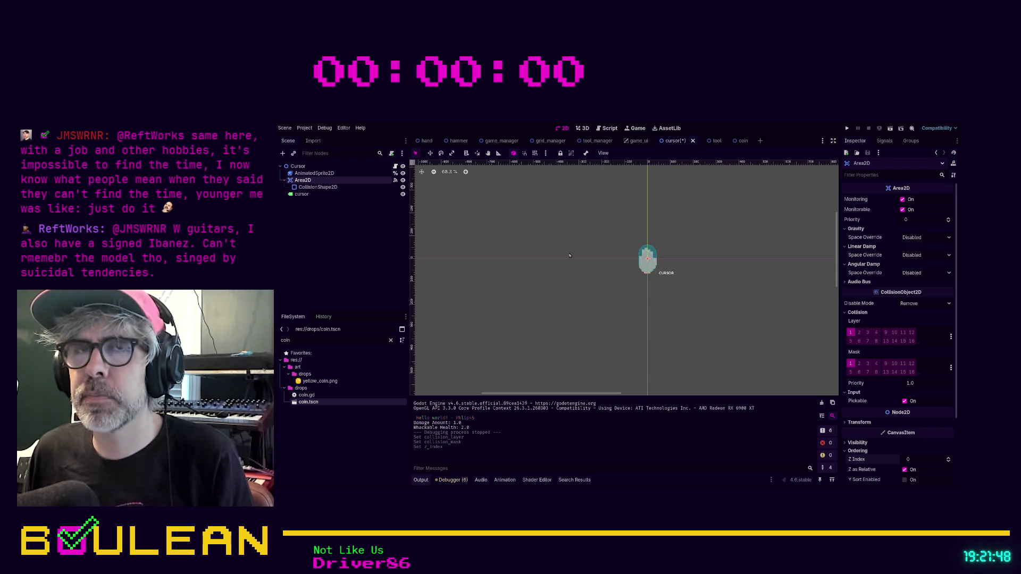
Step: Stretch the cursor's capsule collision shape taller and save the cursor scene
{"action": "left_click", "coordinate": [317, 187]}
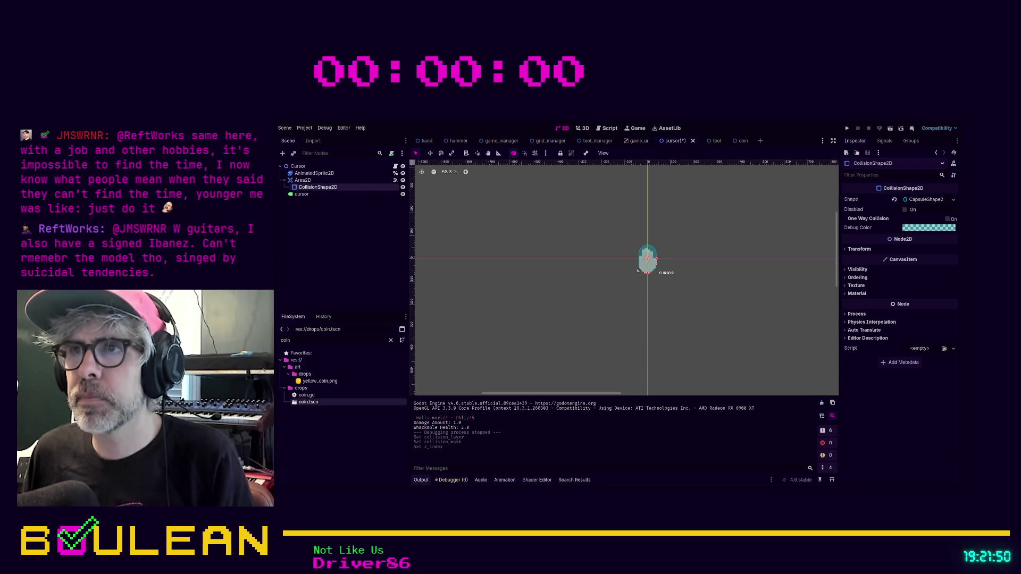
{"action": "left_click_drag", "start_coordinate": [647, 280], "coordinate": [664, 260]}
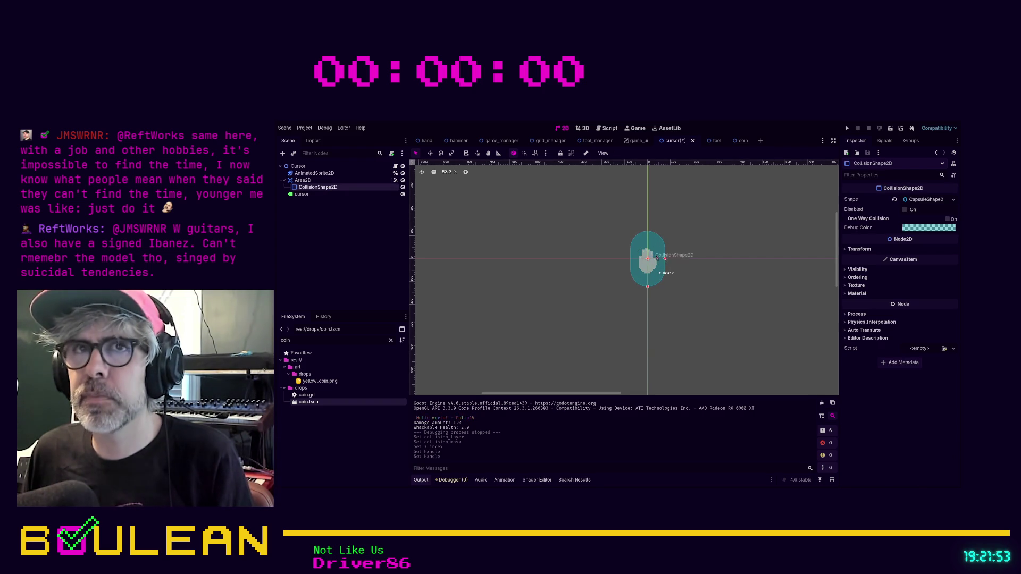
{"action": "key", "text": "ctrl+s"}
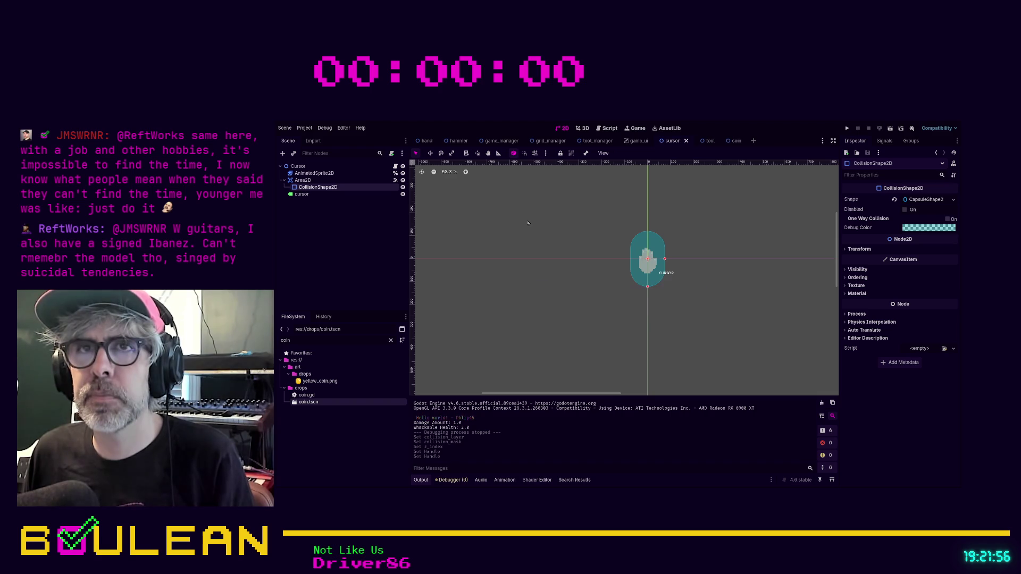
{"action": "left_click", "coordinate": [312, 181]}
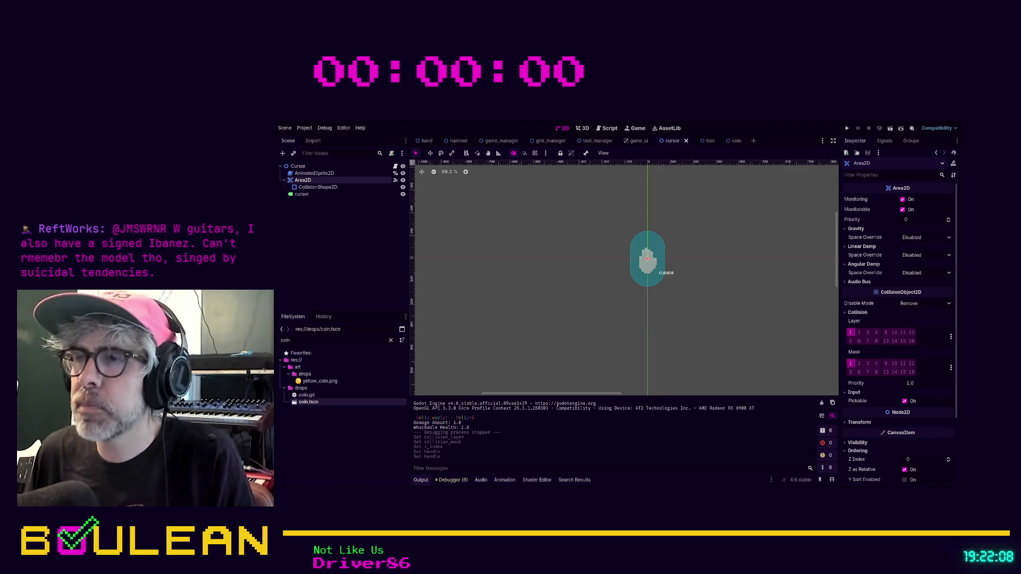
{"action": "scroll", "coordinate": [560, 287], "scroll_direction": "down", "scroll_amount": 5}
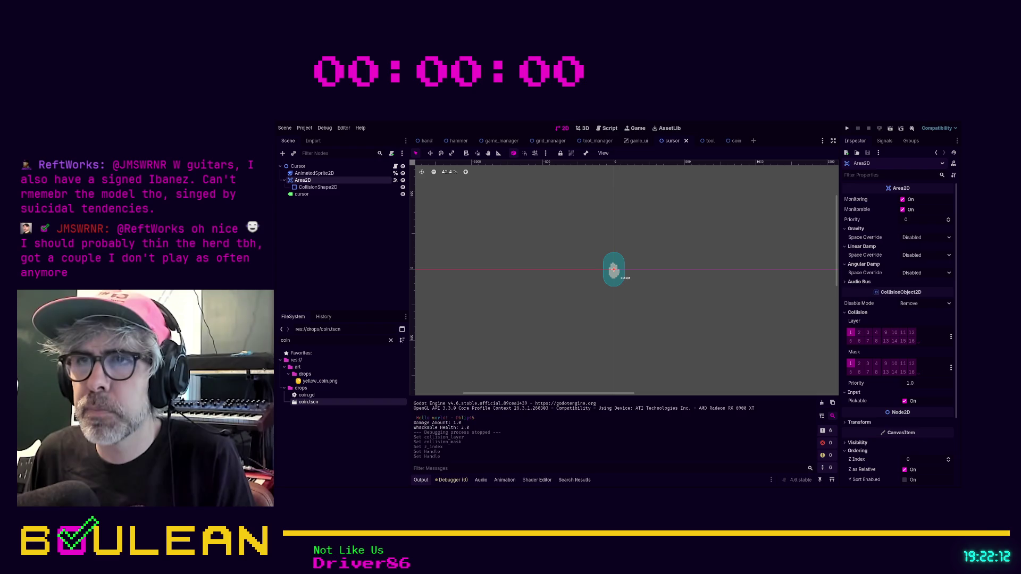
Step: Run the game, whack one mole to score 1 point, then stop it
{"action": "key", "text": "F5"}
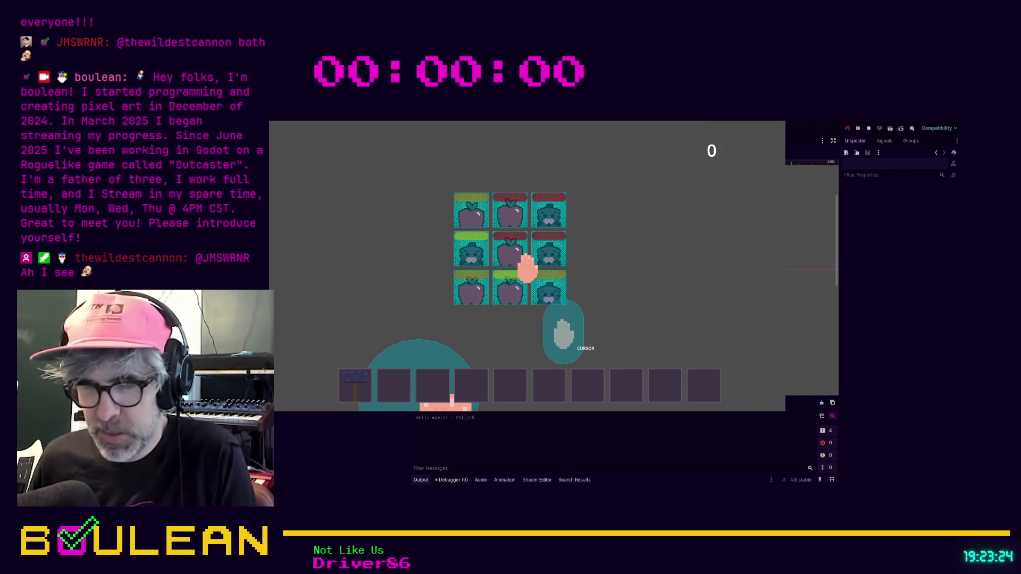
{"action": "left_click", "coordinate": [525, 257]}
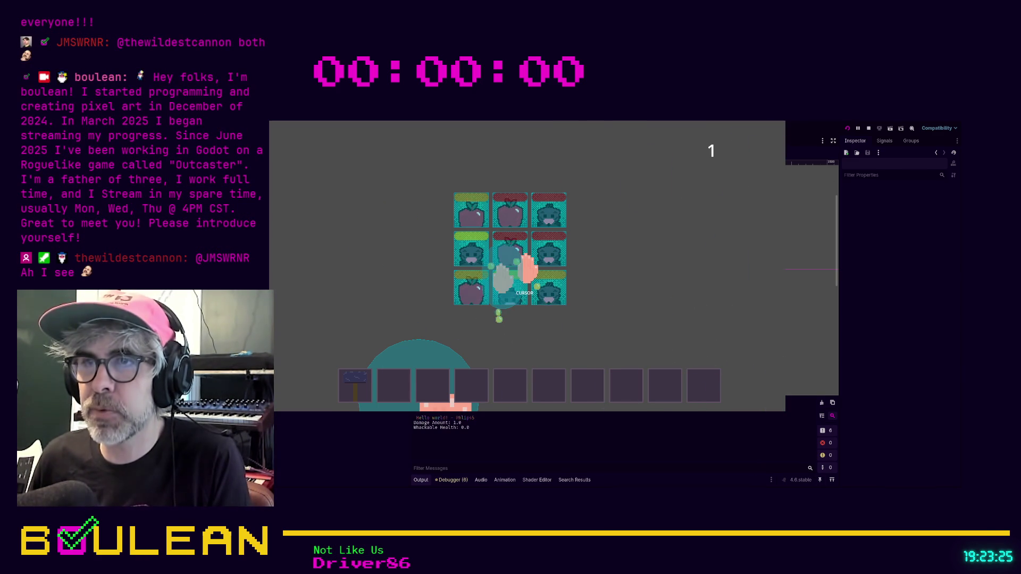
{"action": "key", "text": "F8"}
{"action": "left_click", "coordinate": [315, 187]}
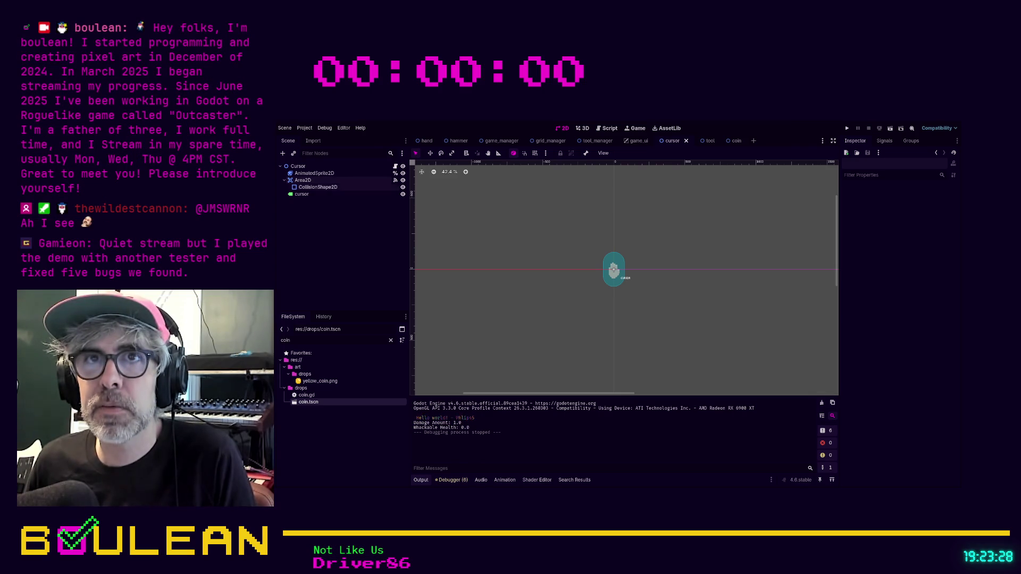
Step: Add a new Area2D2 under Cursor with a CollisionShape2D child
{"action": "left_click", "coordinate": [312, 180]}
{"action": "left_click", "coordinate": [308, 167]}
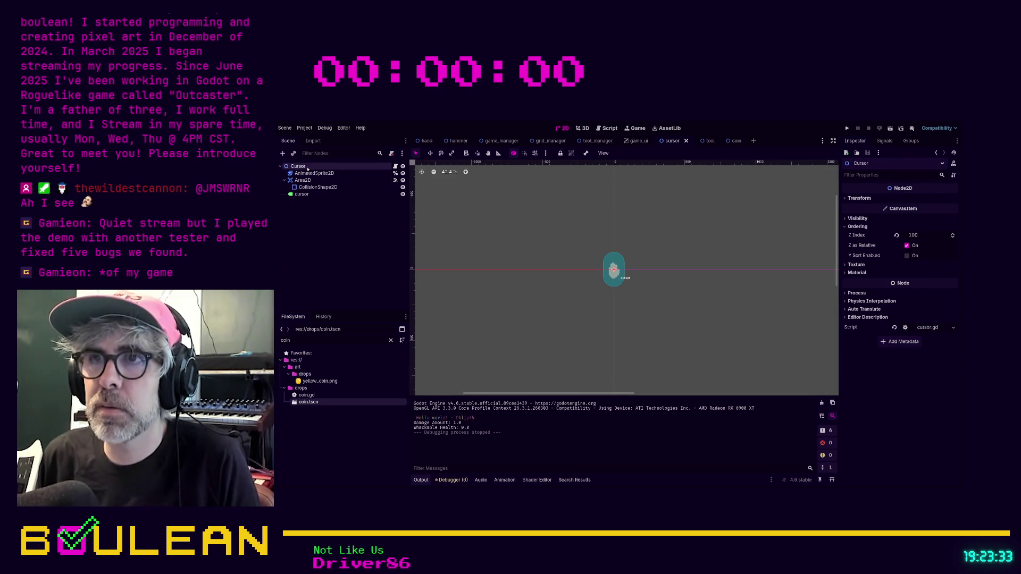
{"action": "key", "text": "ctrl+a"}
{"action": "key", "text": "Return"}
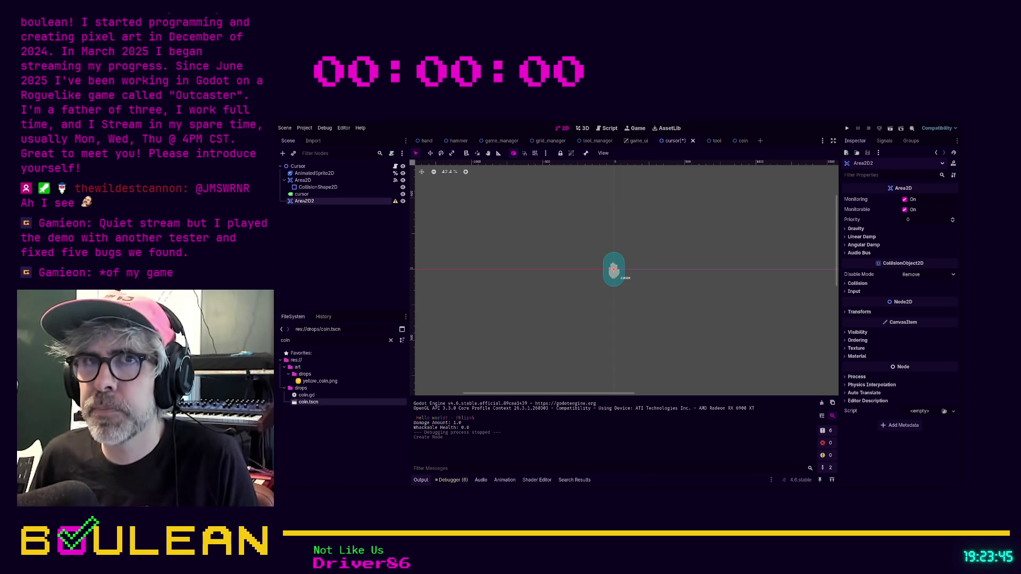
{"action": "key", "text": "ctrl+v"}
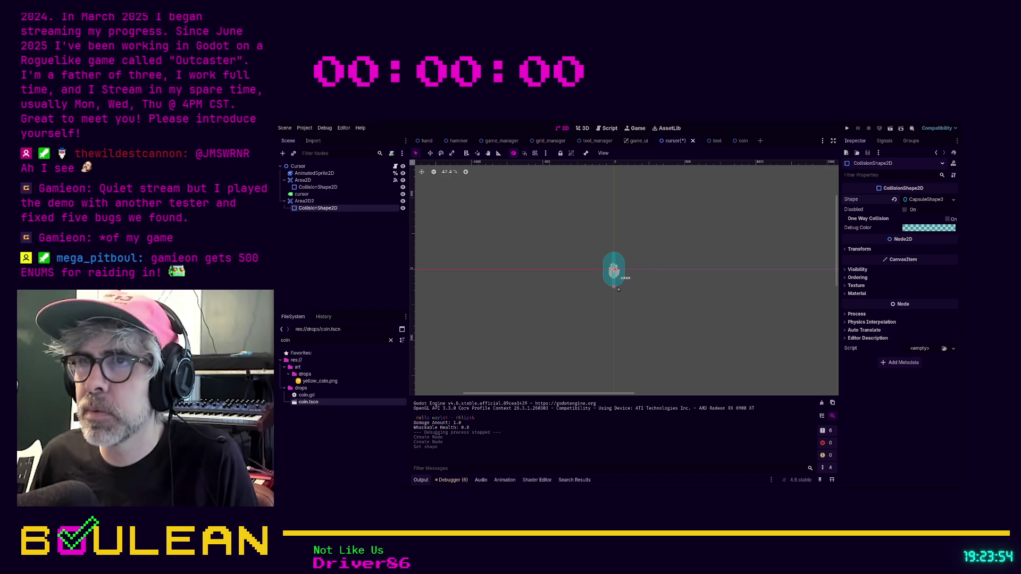
Step: Widen the new capsule shape, hide the original Area2D, and show the signals list
{"action": "left_click", "coordinate": [618, 288]}
{"action": "left_click_drag", "start_coordinate": [624, 271], "coordinate": [626, 271]}
{"action": "left_click", "coordinate": [402, 181]}
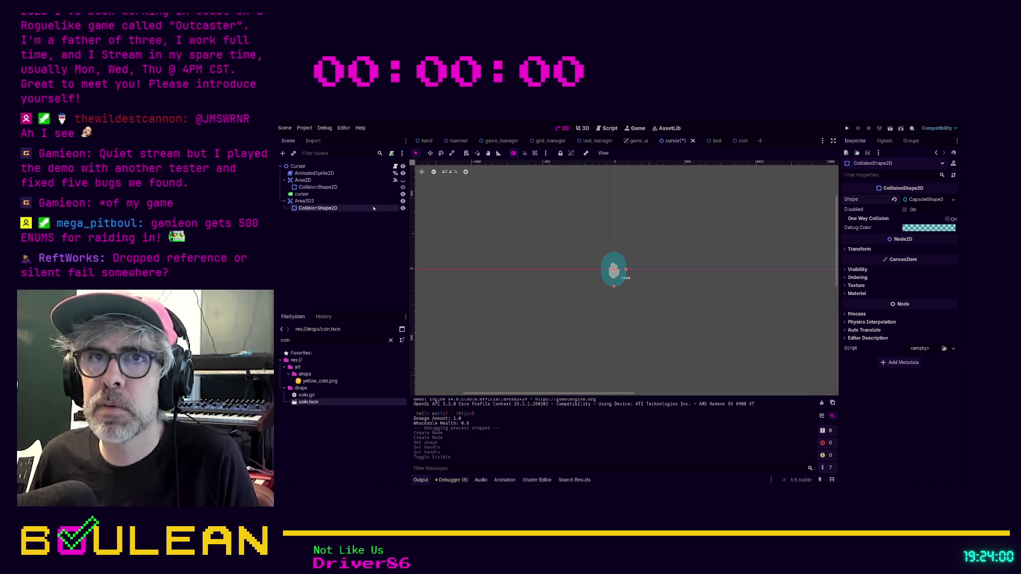
{"action": "left_click", "coordinate": [882, 141]}
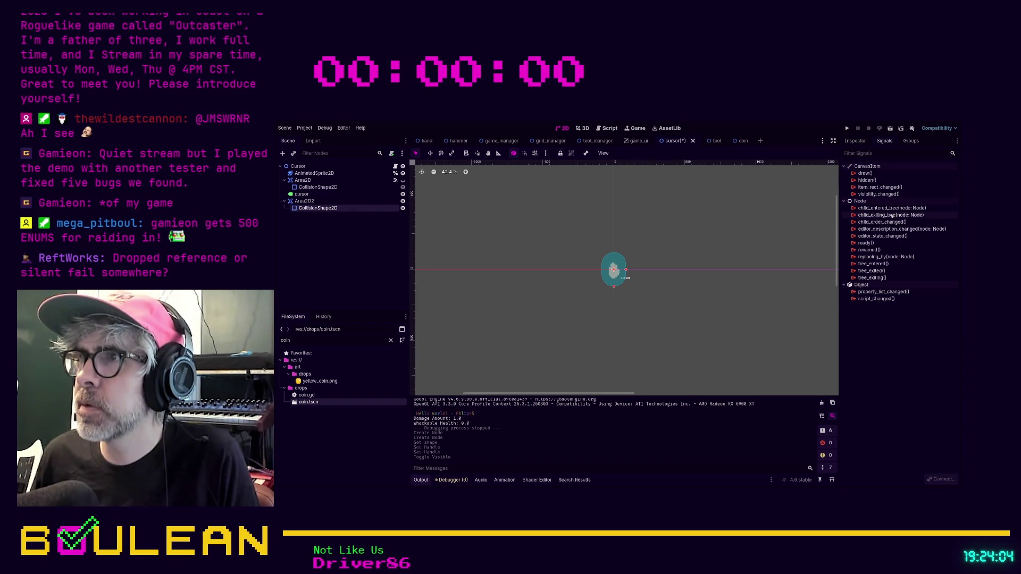
Step: Look over Area2D2's signals, deselect it, and switch to the coin scene
{"action": "left_click", "coordinate": [313, 202]}
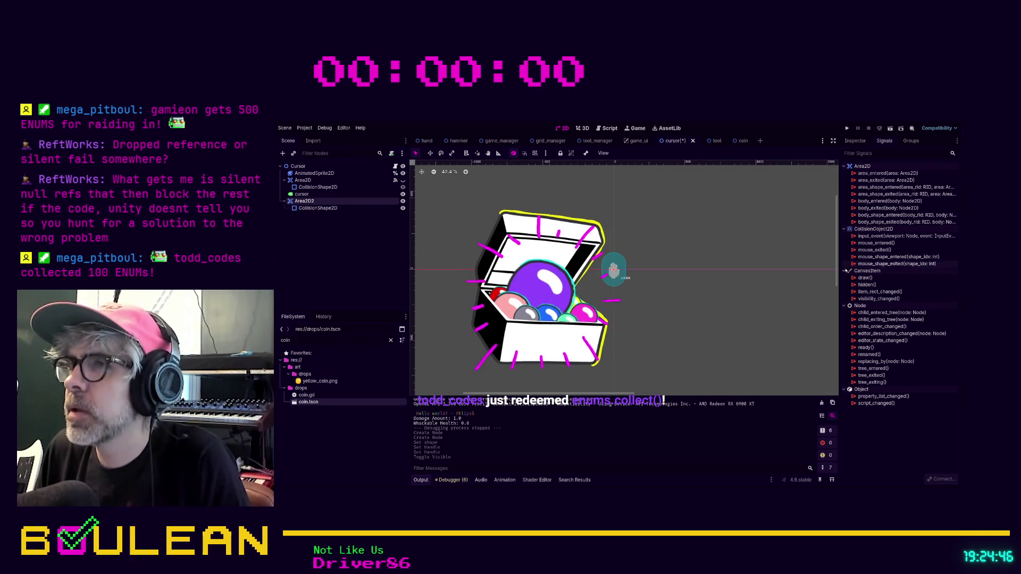
{"action": "left_click", "coordinate": [340, 229]}
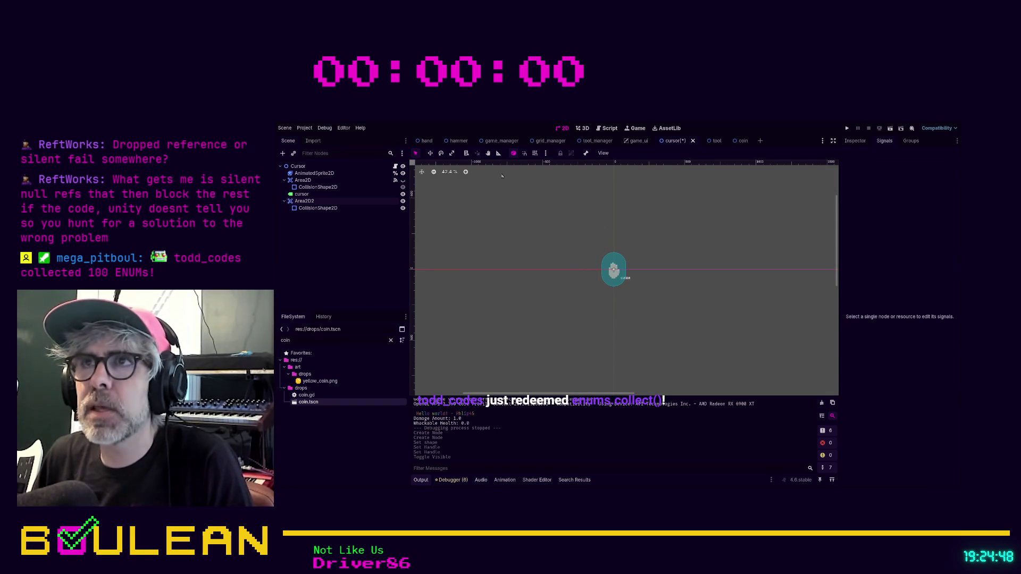
{"action": "left_click", "coordinate": [742, 141]}
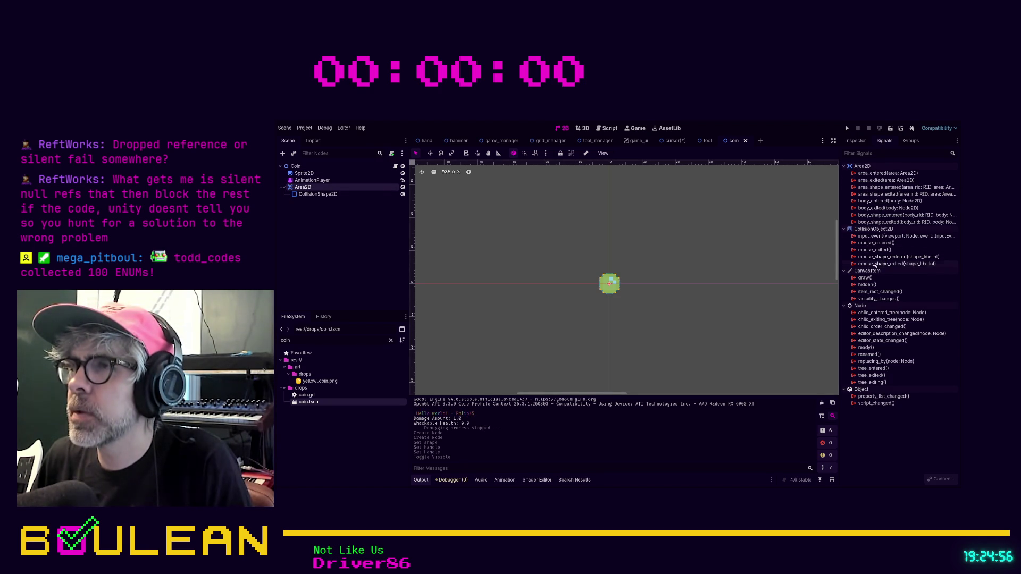
Step: Connect the coin's mouse_shape_entered signal to a handler printing "MOUSE SHAPE ENTERED", then run the game
{"action": "left_click", "coordinate": [875, 258]}
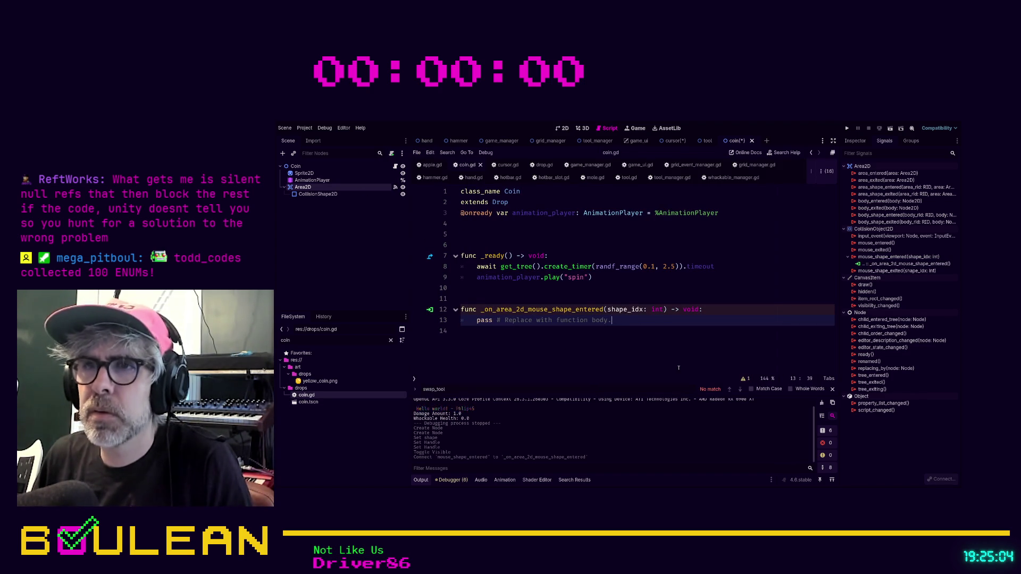
{"action": "key", "text": "shift+End"}
{"action": "type", "text": "print(\"MO"}
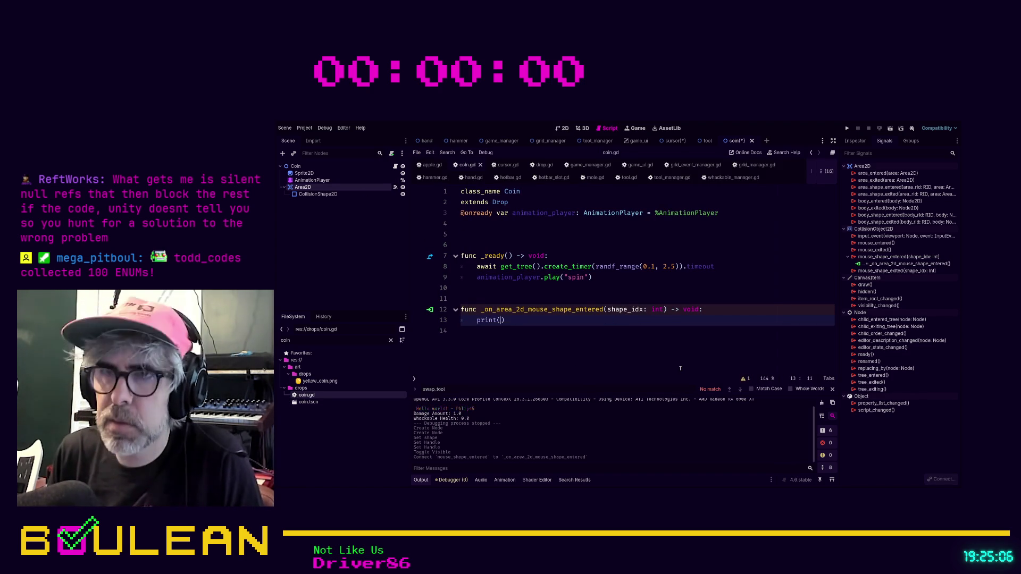
{"action": "type", "text": "USE SHAPE ENTERED"}
{"action": "key", "text": "F5"}
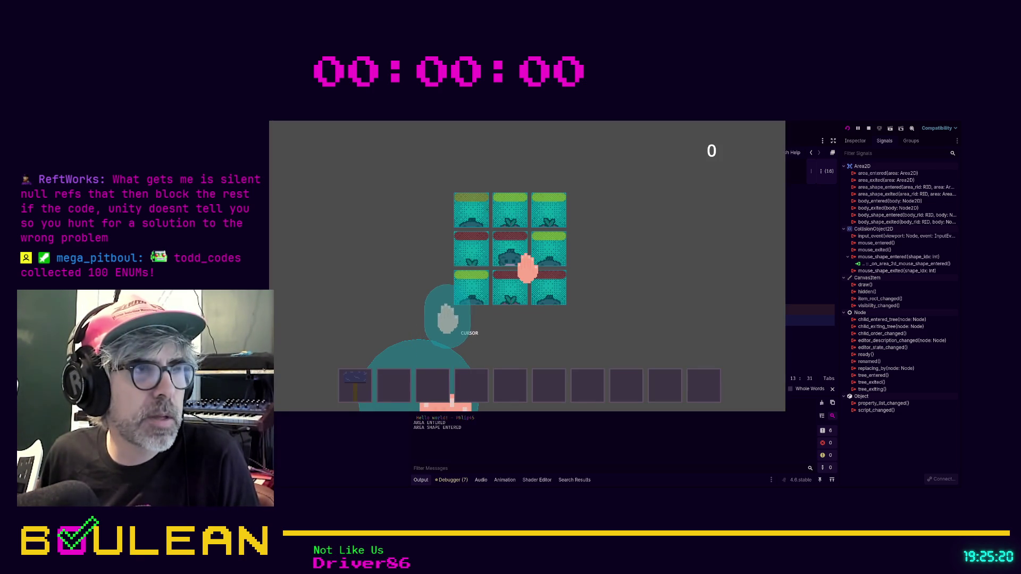
Step: Whack the bottom-right, middle-right and bottom-left moles to score 2, then stop the run
{"action": "left_click", "coordinate": [551, 292]}
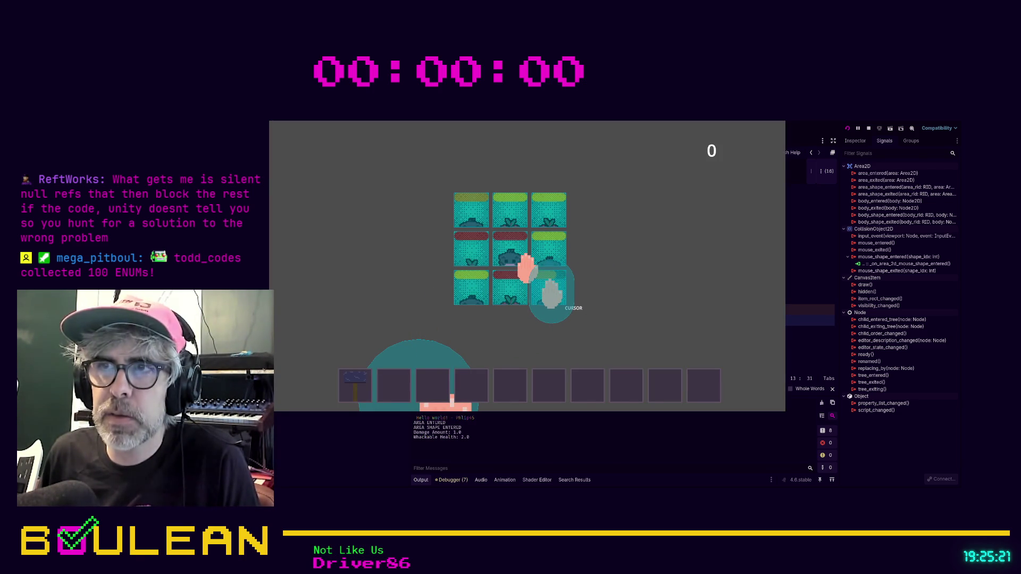
{"action": "left_click", "coordinate": [551, 292]}
{"action": "left_click", "coordinate": [548, 285]}
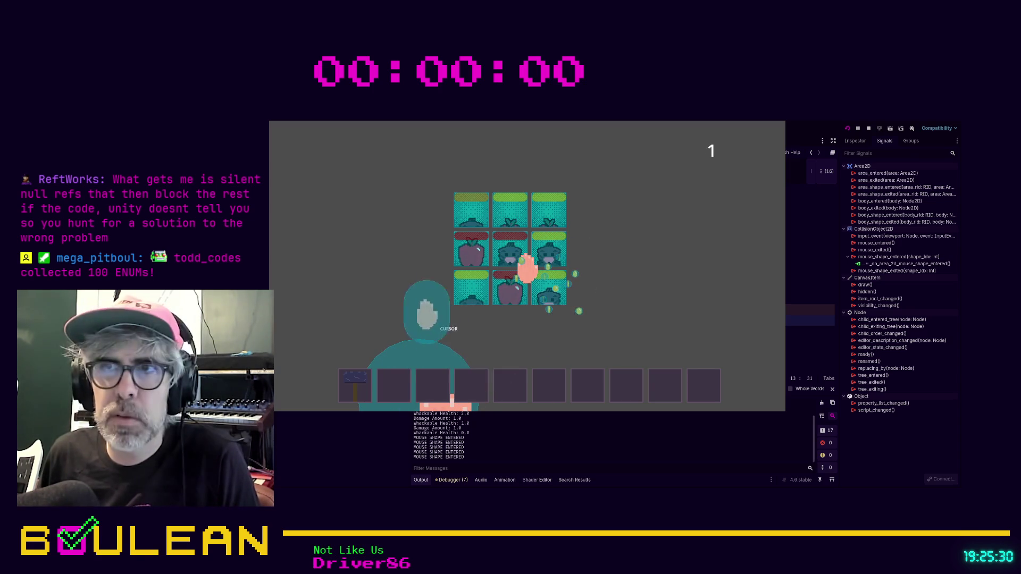
{"action": "left_click", "coordinate": [470, 288]}
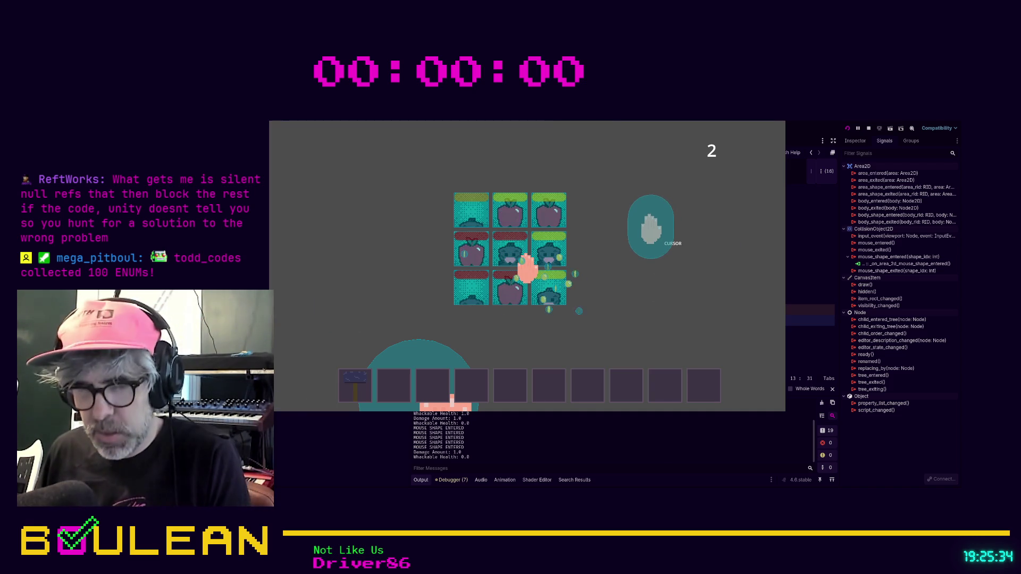
{"action": "key", "text": "F8"}
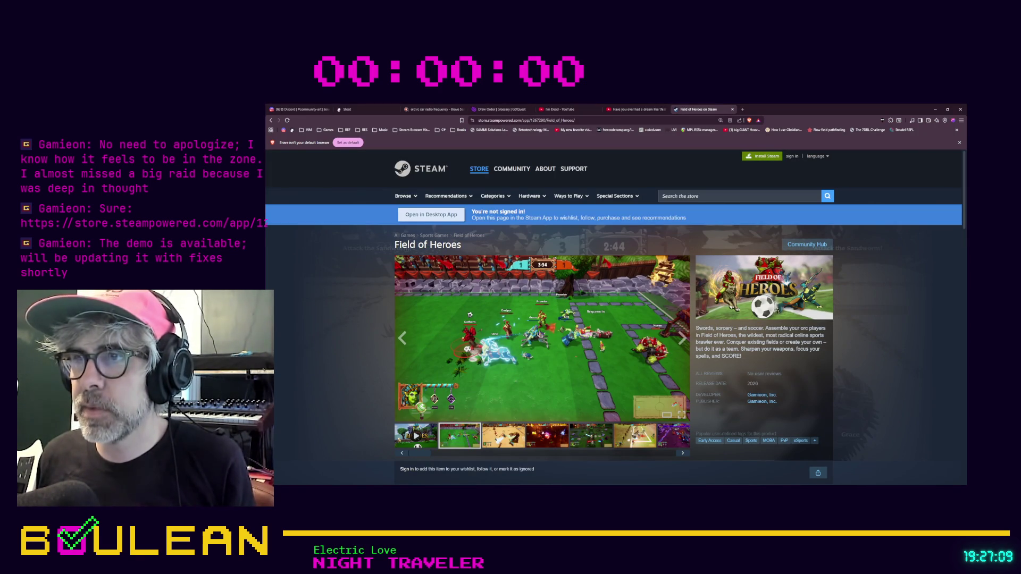
Step: Enlarge the Field of Heroes screenshot, view two more, then close the viewer
{"action": "scroll", "coordinate": [527, 295], "scroll_direction": "down", "scroll_amount": 1}
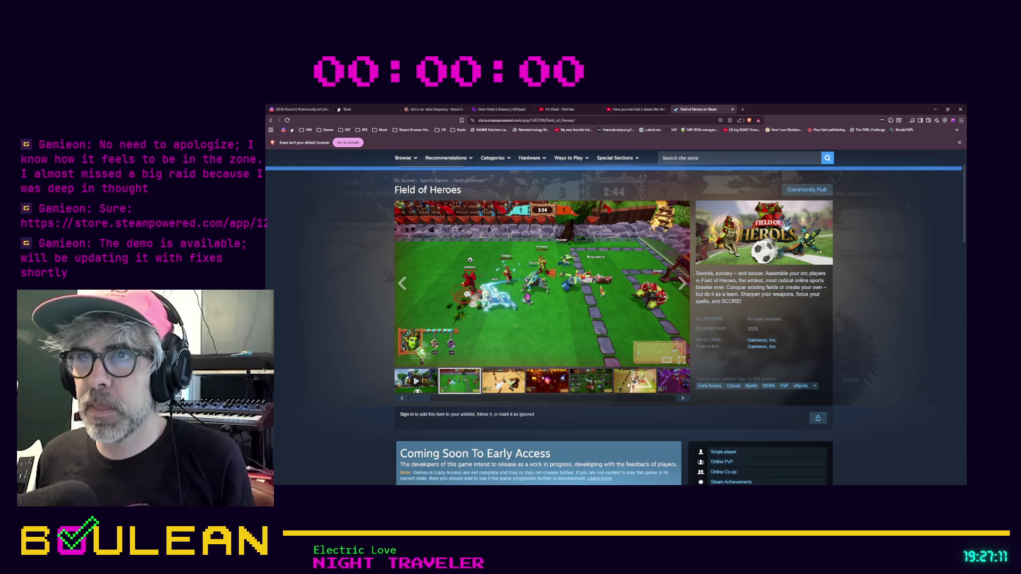
{"action": "scroll", "coordinate": [532, 297], "scroll_direction": "up", "scroll_amount": 1}
{"action": "left_click", "coordinate": [547, 302]}
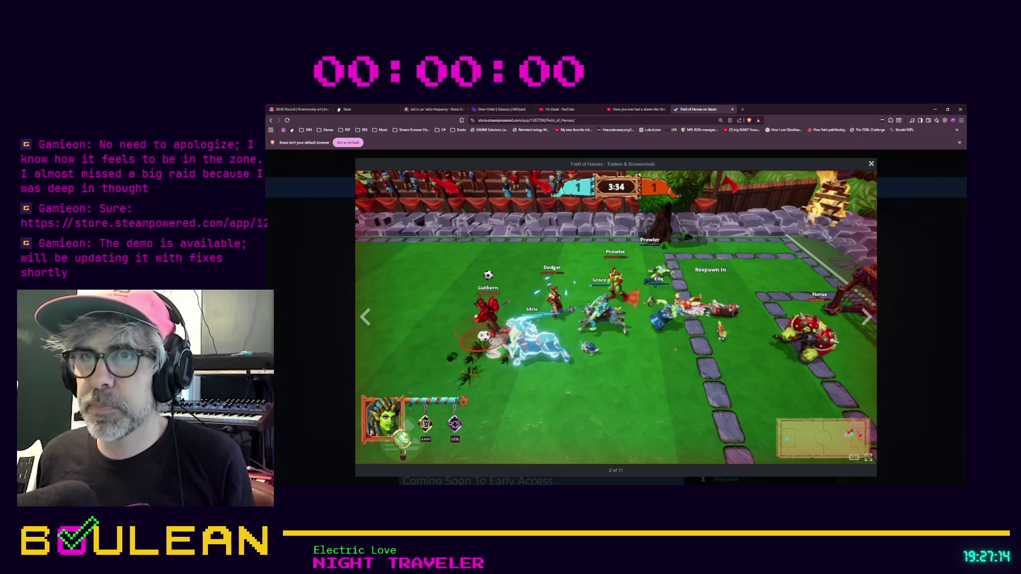
{"action": "left_click", "coordinate": [867, 317]}
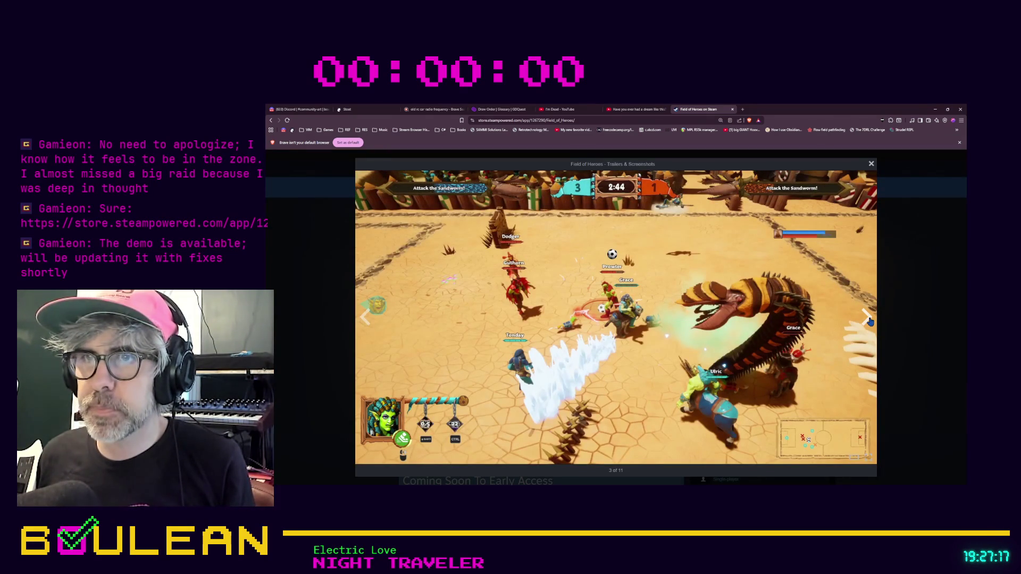
{"action": "left_click", "coordinate": [869, 319]}
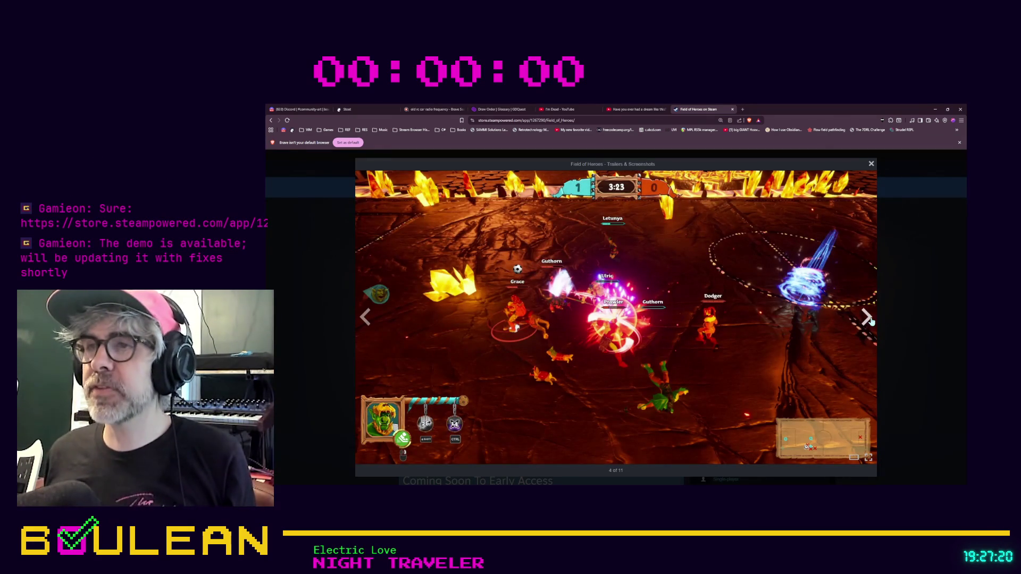
{"action": "left_click", "coordinate": [880, 321]}
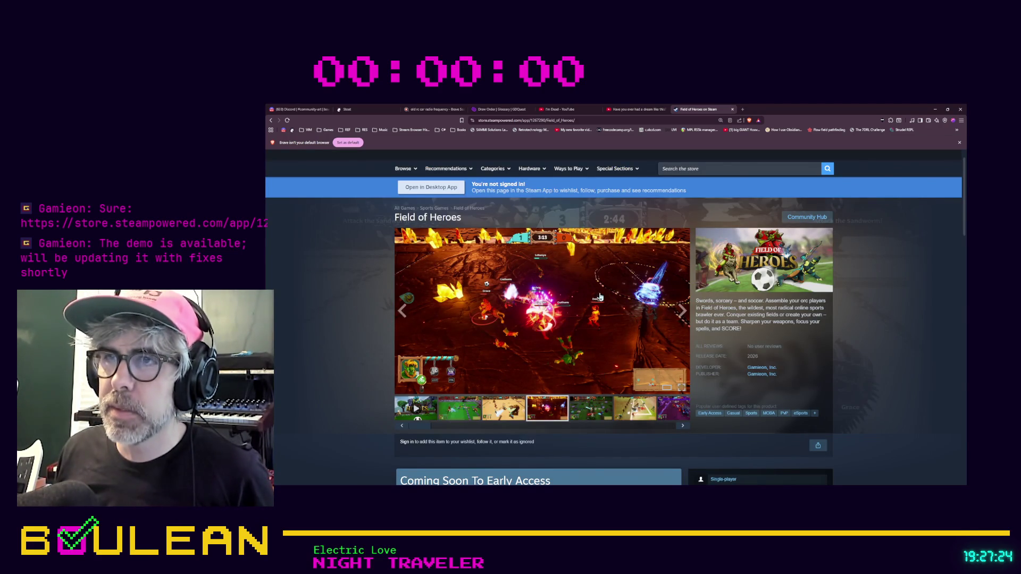
Step: Reopen the screenshot lightbox and page through the Field of Heroes gameplay screenshots
{"action": "left_click", "coordinate": [601, 316]}
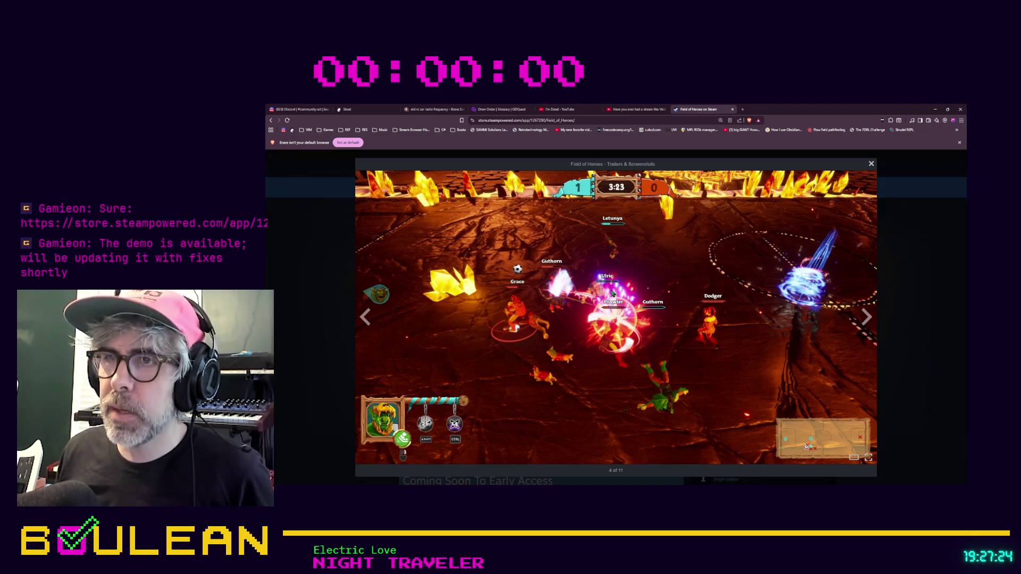
{"action": "left_click", "coordinate": [865, 322]}
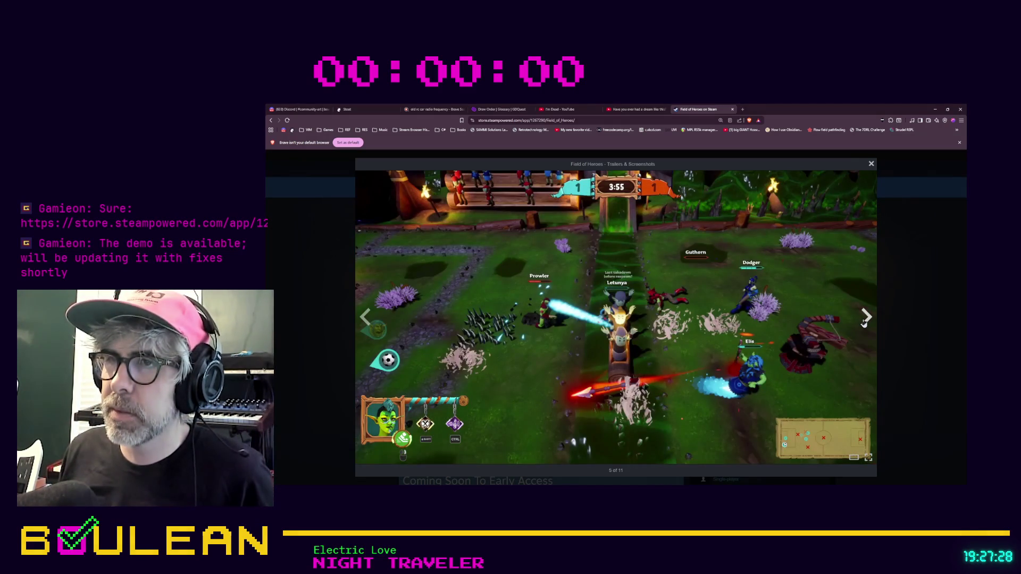
{"action": "left_click", "coordinate": [865, 319]}
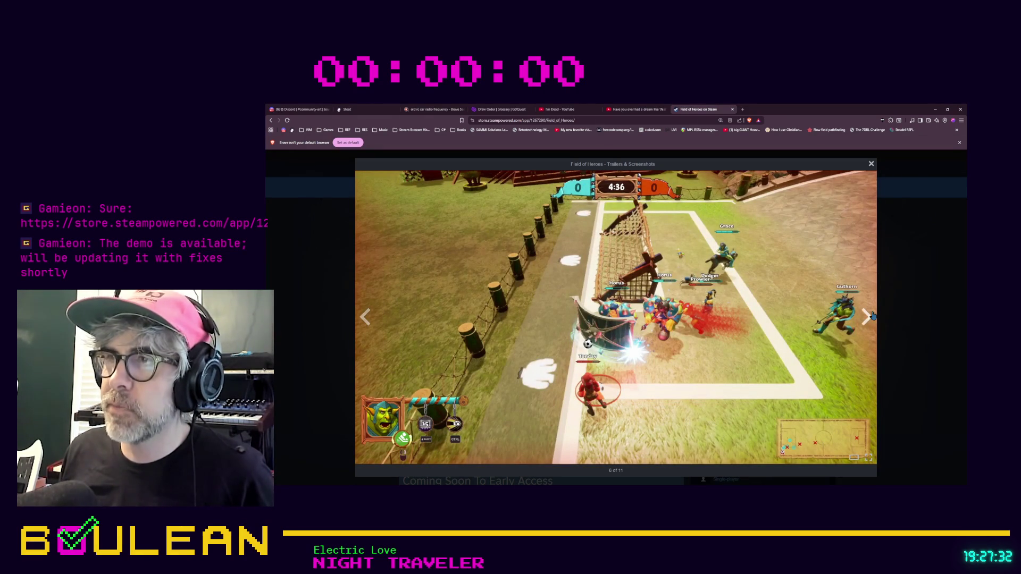
{"action": "left_click", "coordinate": [865, 319]}
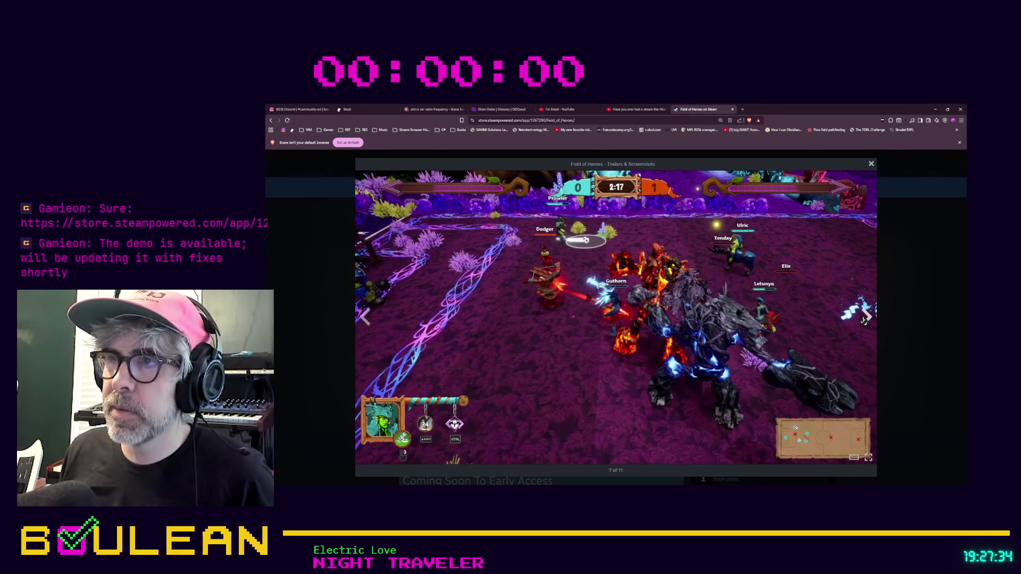
{"action": "left_click", "coordinate": [864, 319]}
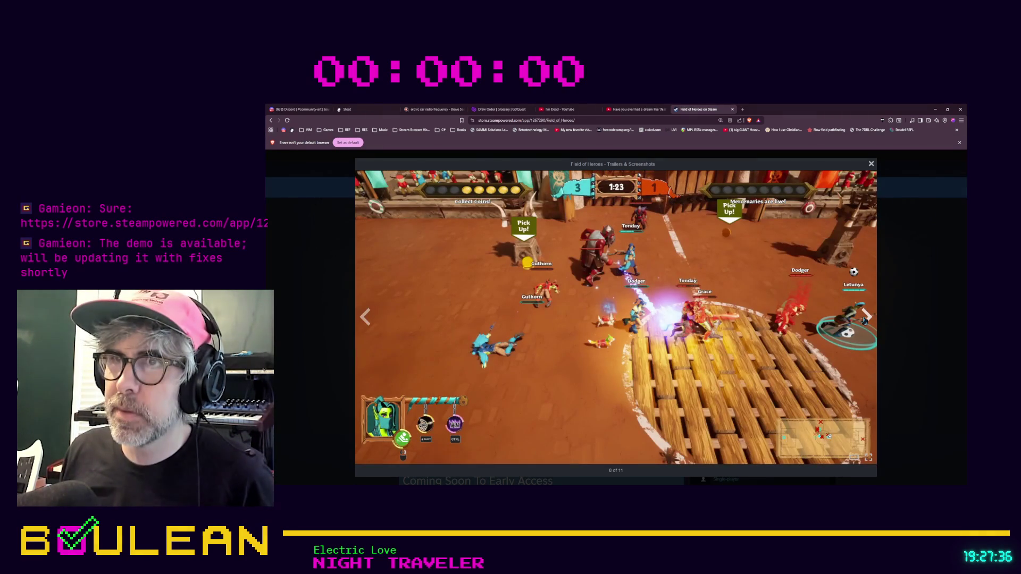
{"action": "left_click", "coordinate": [865, 319]}
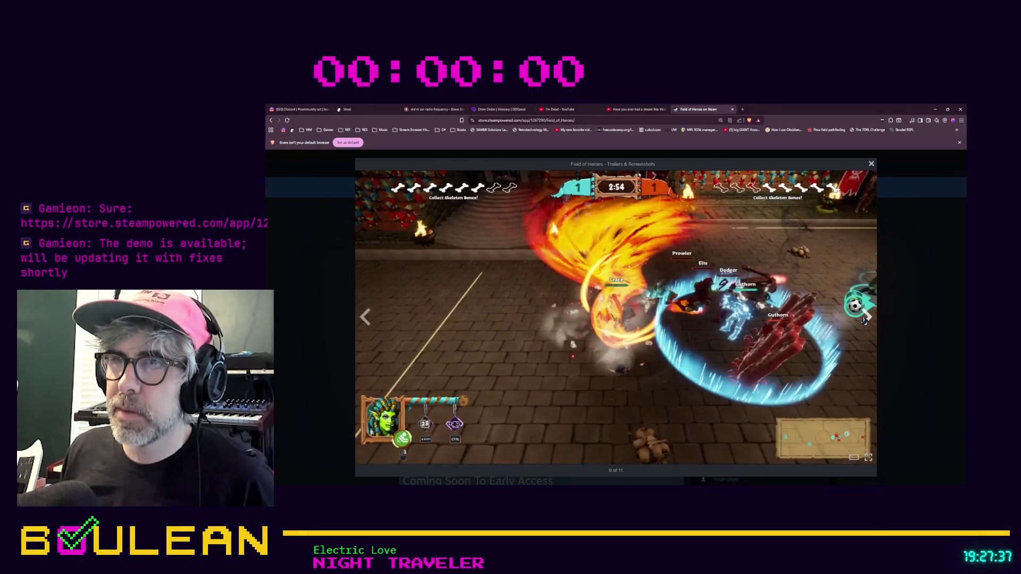
{"action": "left_click", "coordinate": [864, 319]}
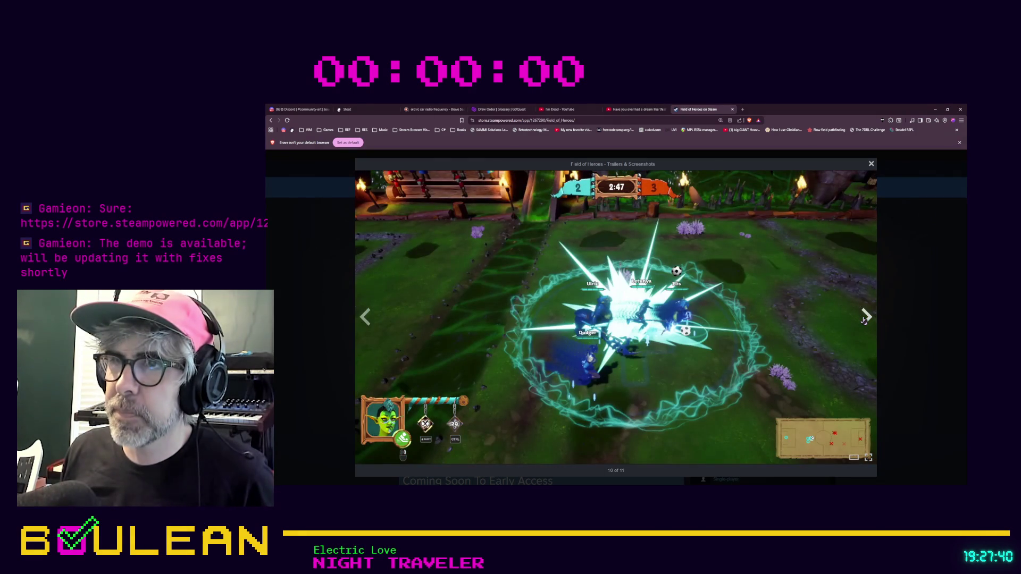
{"action": "left_click", "coordinate": [864, 319]}
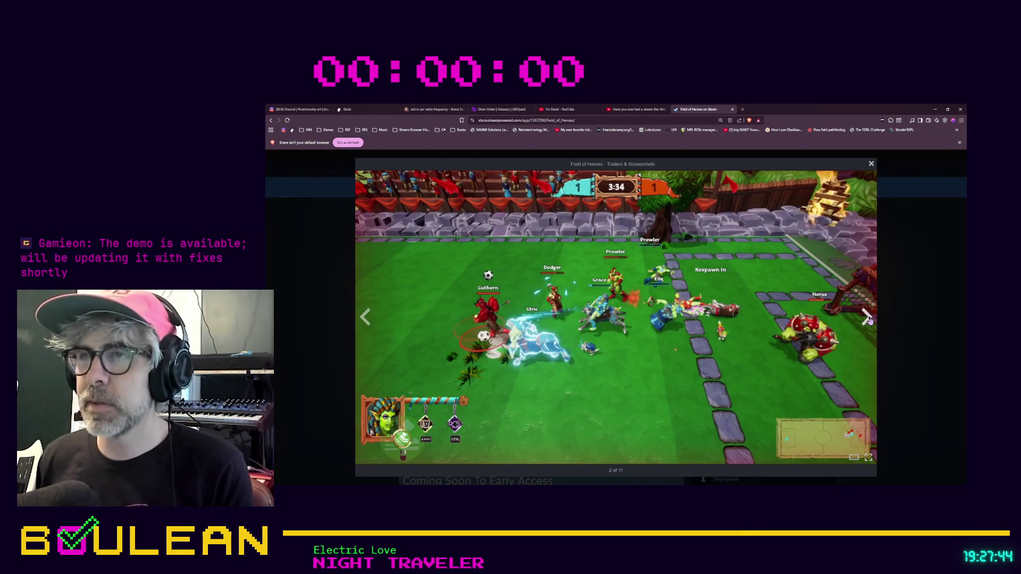
{"action": "left_click", "coordinate": [866, 319]}
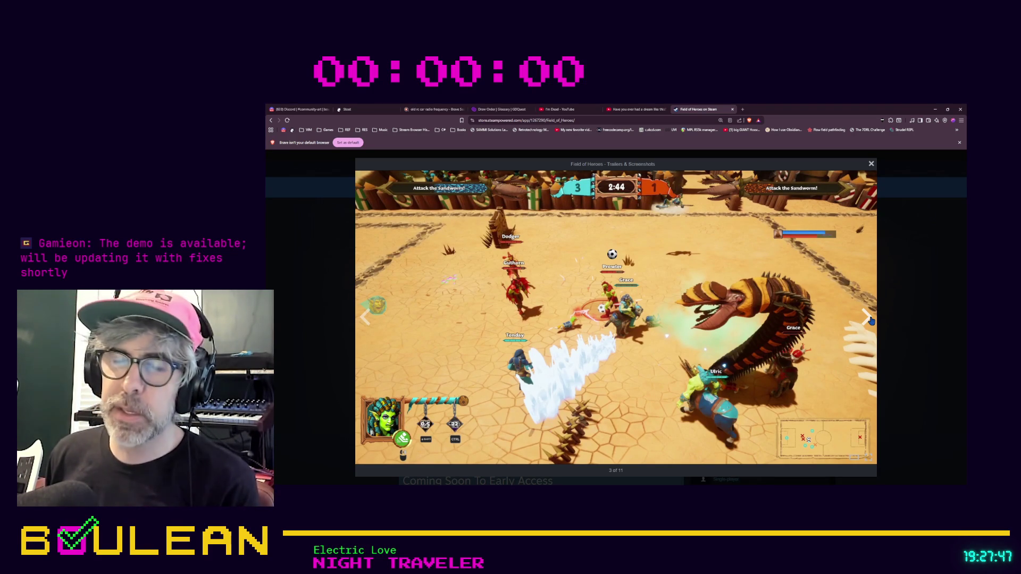
{"action": "left_click", "coordinate": [867, 318]}
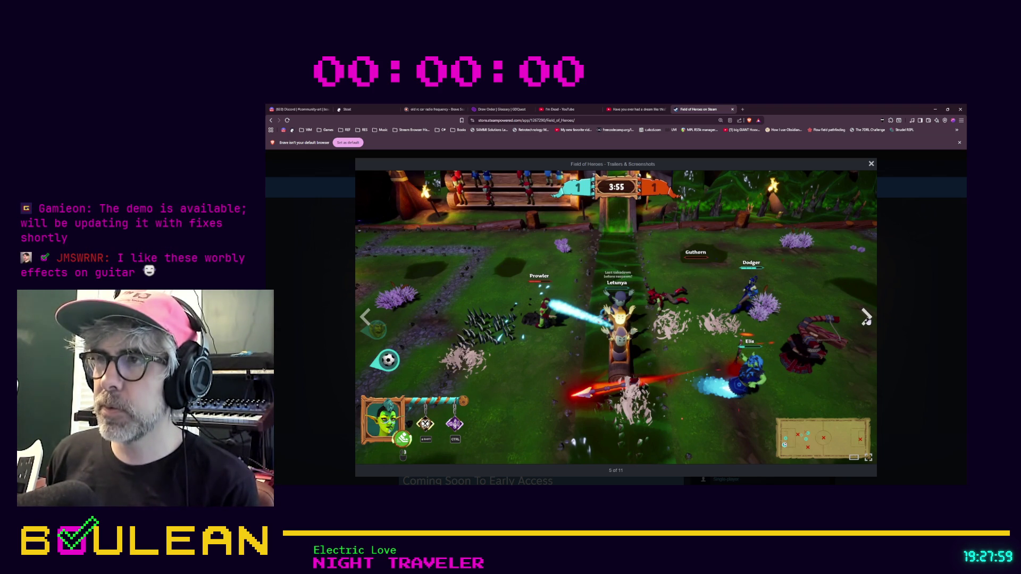
{"action": "left_click", "coordinate": [866, 317]}
{"action": "left_click", "coordinate": [890, 332]}
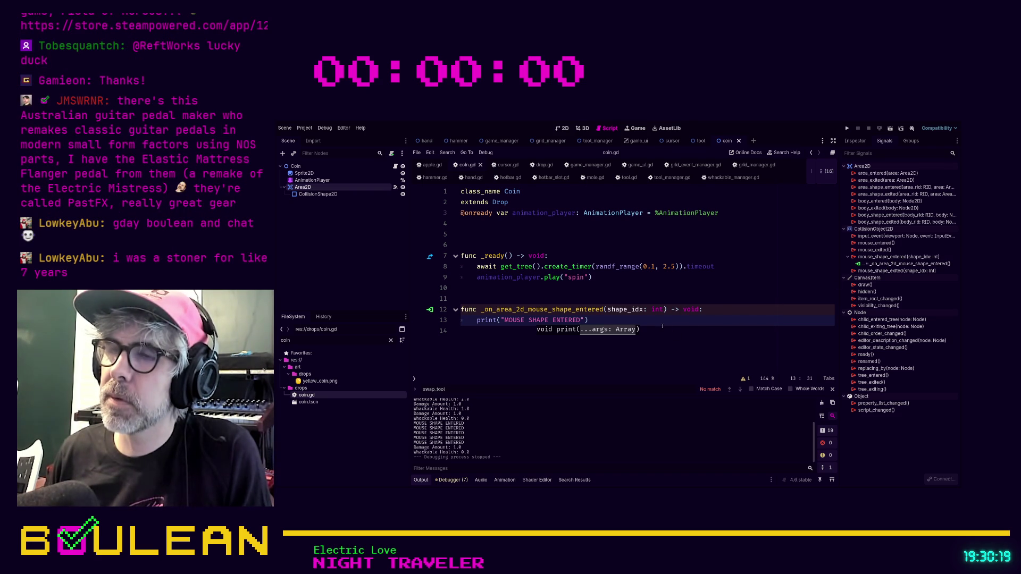
Step: Close the MOUSE SHAPE ENTERED print call, check the Area2D's Pickable property, and start a new line
{"action": "type", "text": "\")"}
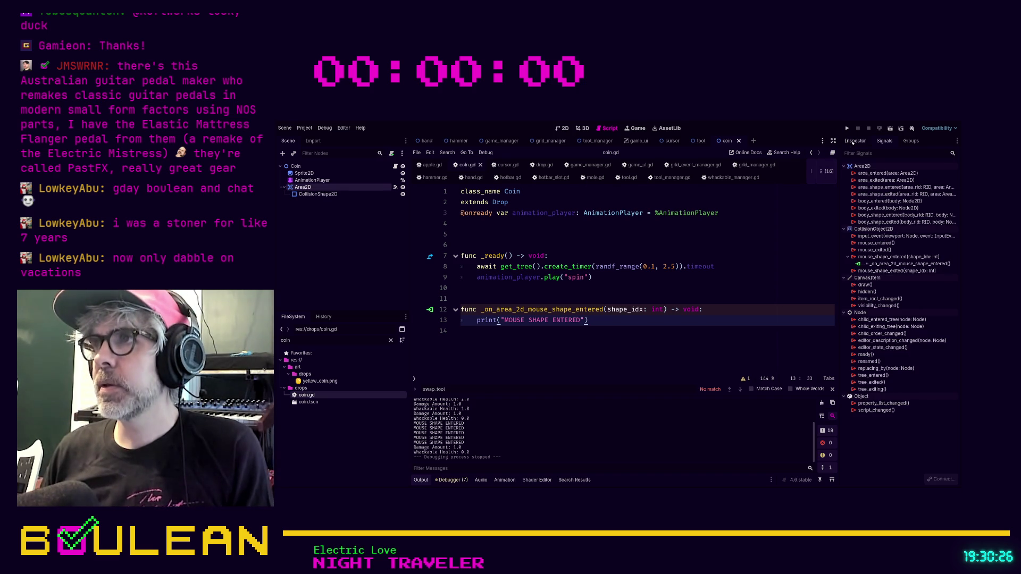
{"action": "left_click", "coordinate": [855, 140]}
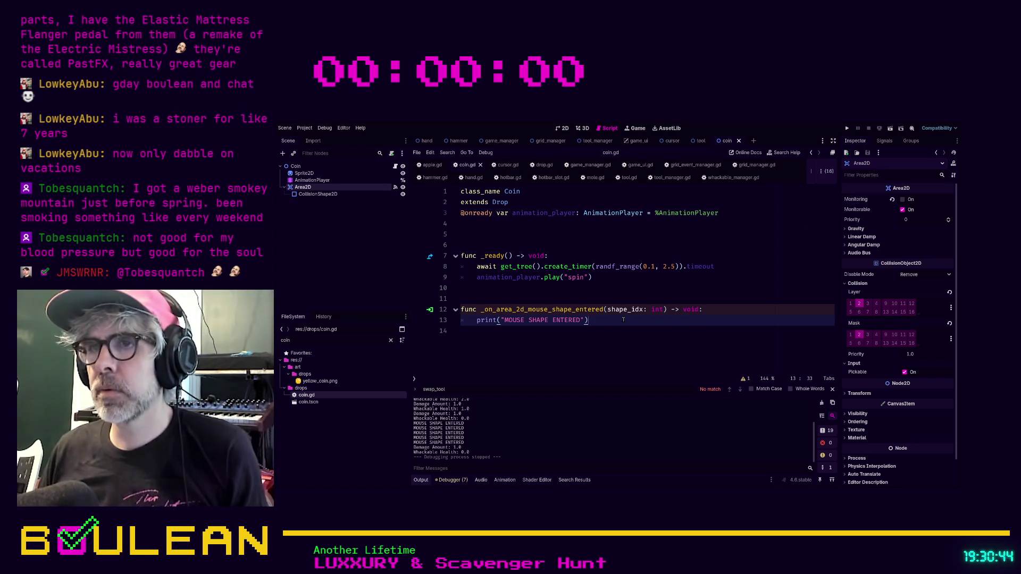
{"action": "key", "text": "Return"}
Step: Add self.queue_free() after the print call via autocomplete, then save and test-run the game
{"action": "type", "text": "self.queue"}
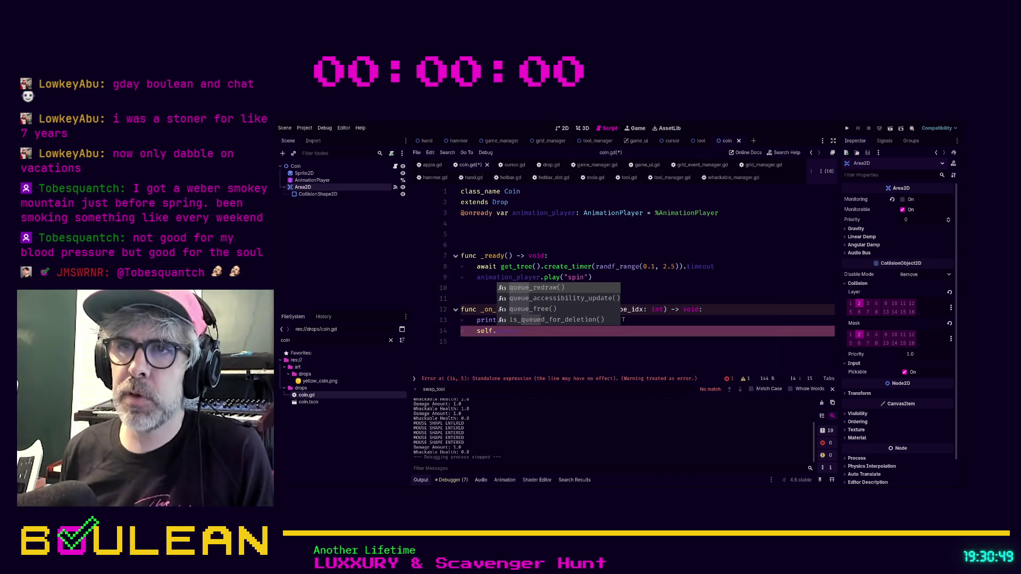
{"action": "key", "text": "Down"}
{"action": "key", "text": "Down"}
{"action": "key", "text": "Return"}
{"action": "key", "text": "F5"}
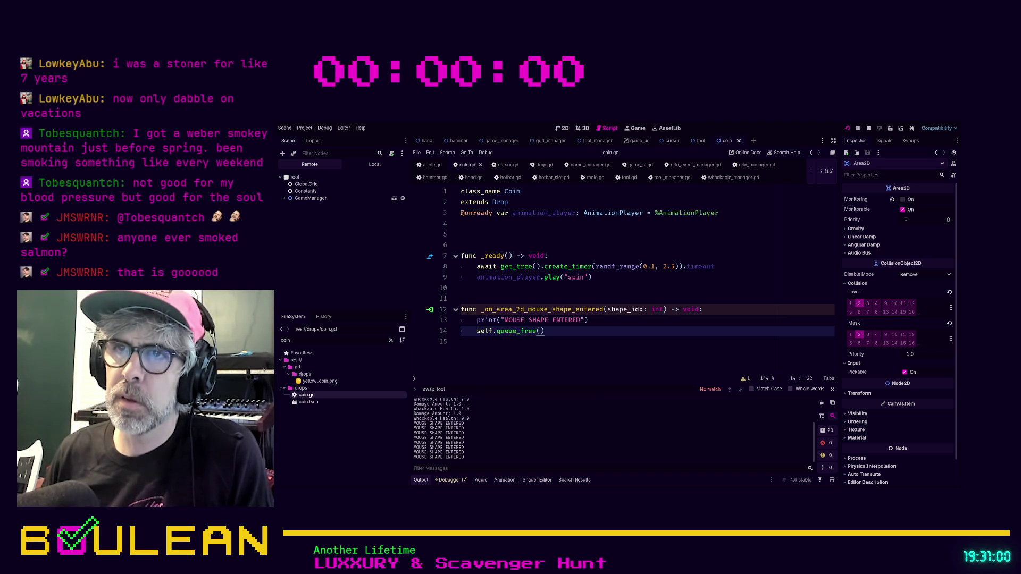
{"action": "key", "text": "F5"}
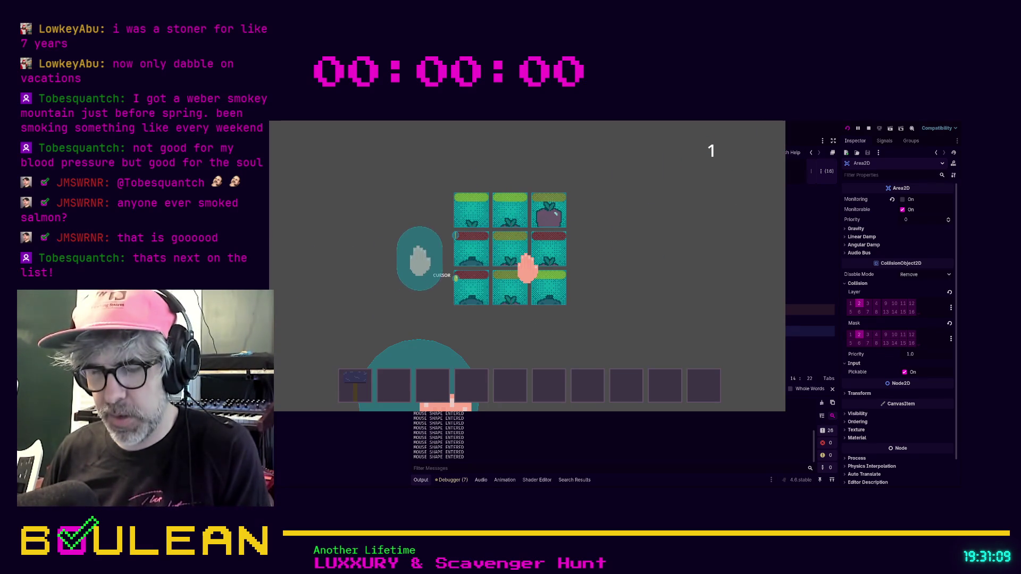
{"action": "key", "text": "F8"}
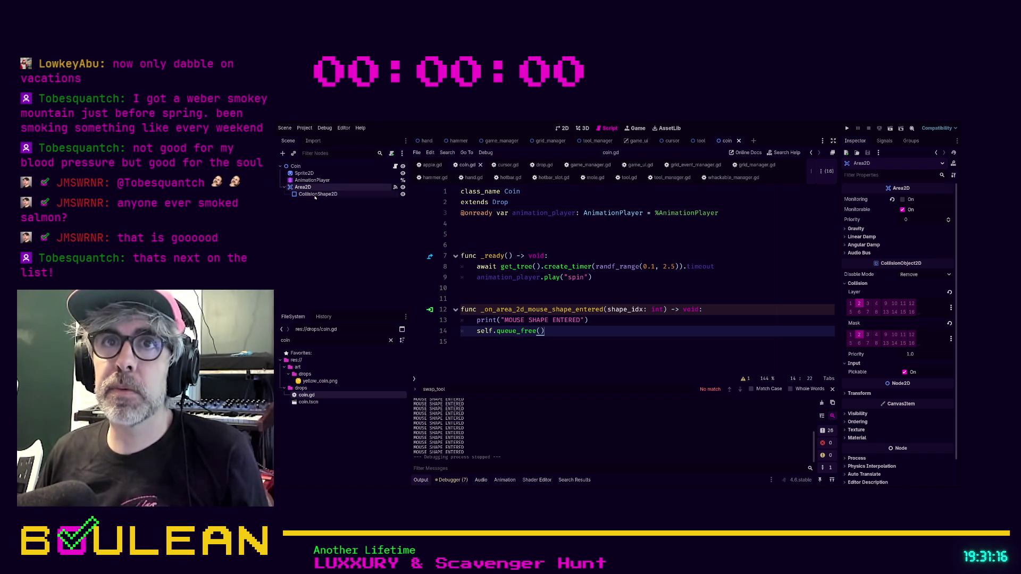
Step: In the 2D view, drag the CollisionShape2D circle radius far beyond the coin, then run the game
{"action": "left_click", "coordinate": [563, 129]}
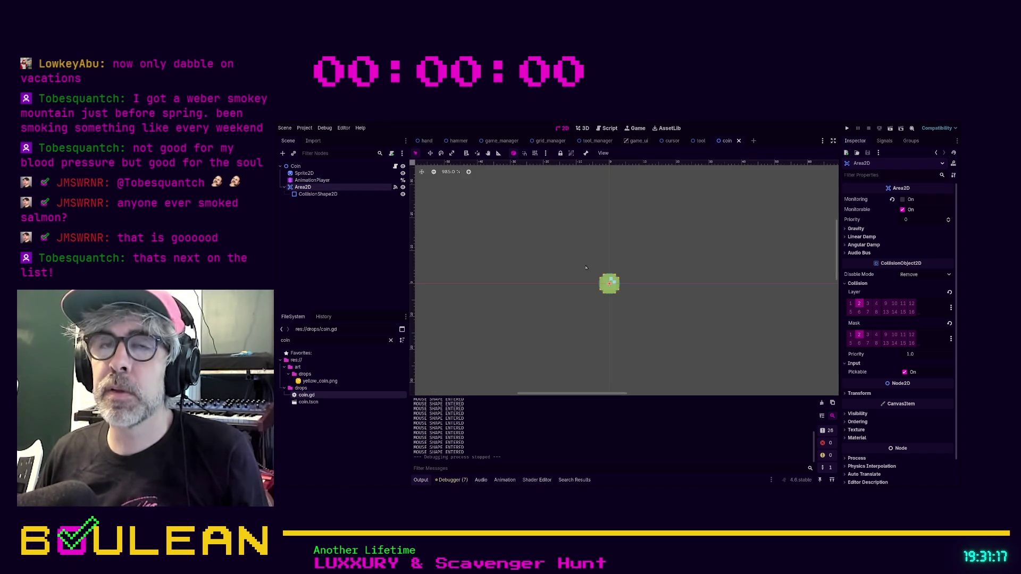
{"action": "left_click", "coordinate": [319, 195]}
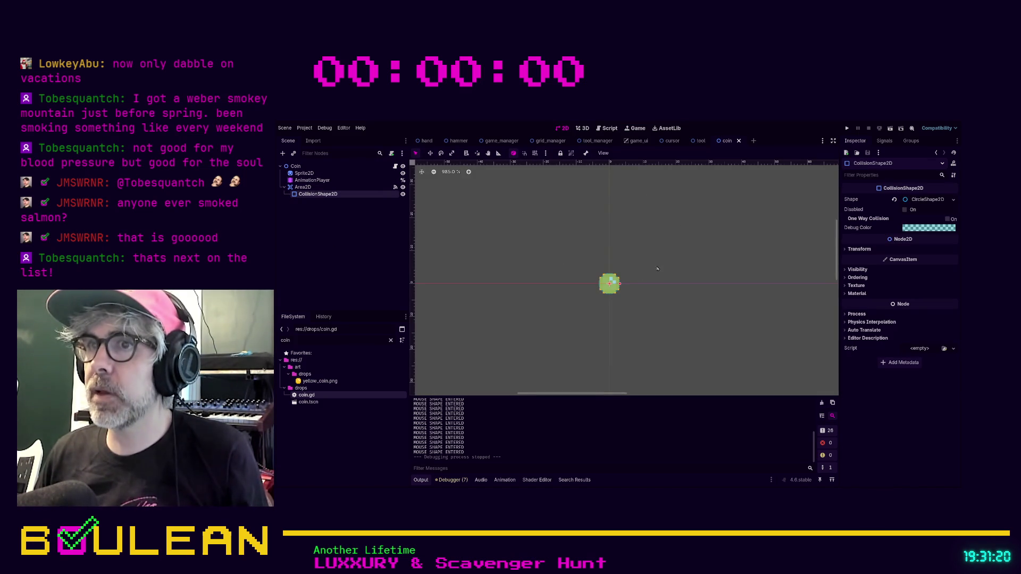
{"action": "left_click_drag", "start_coordinate": [620, 286], "coordinate": [653, 285]}
{"action": "key", "text": "F5"}
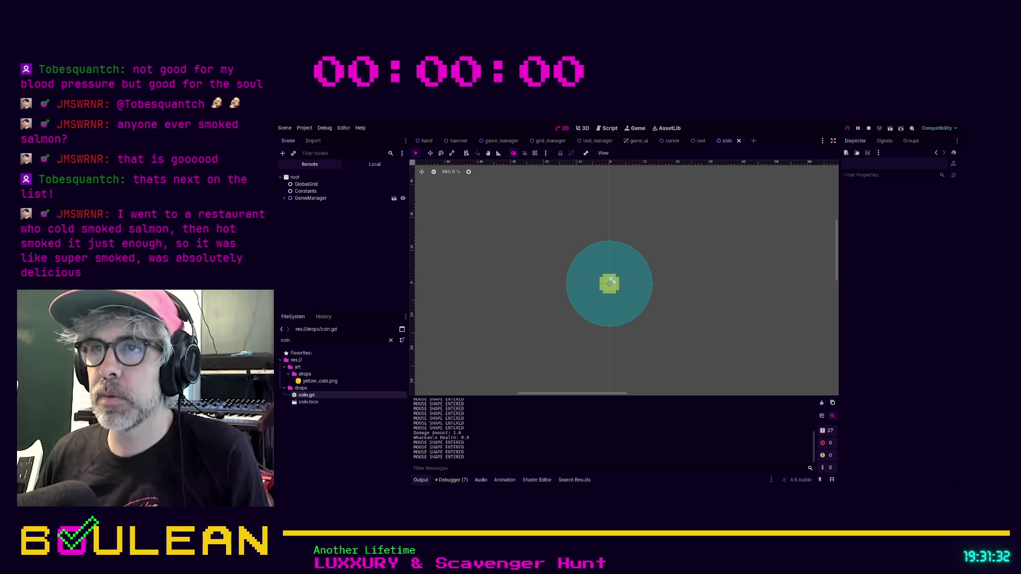
{"action": "key", "text": "alt+Tab"}
Step: Whack moles across every tile and collect coins until the counter reaches 14, then stop the game
{"action": "left_click", "coordinate": [526, 268]}
{"action": "left_click", "coordinate": [470, 293]}
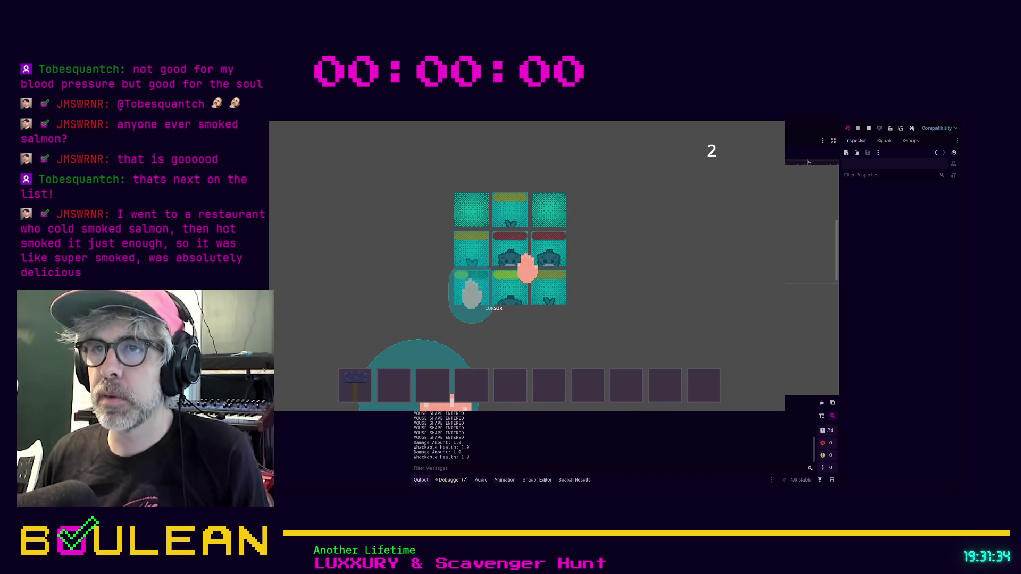
{"action": "left_click", "coordinate": [469, 292]}
{"action": "left_click", "coordinate": [500, 252]}
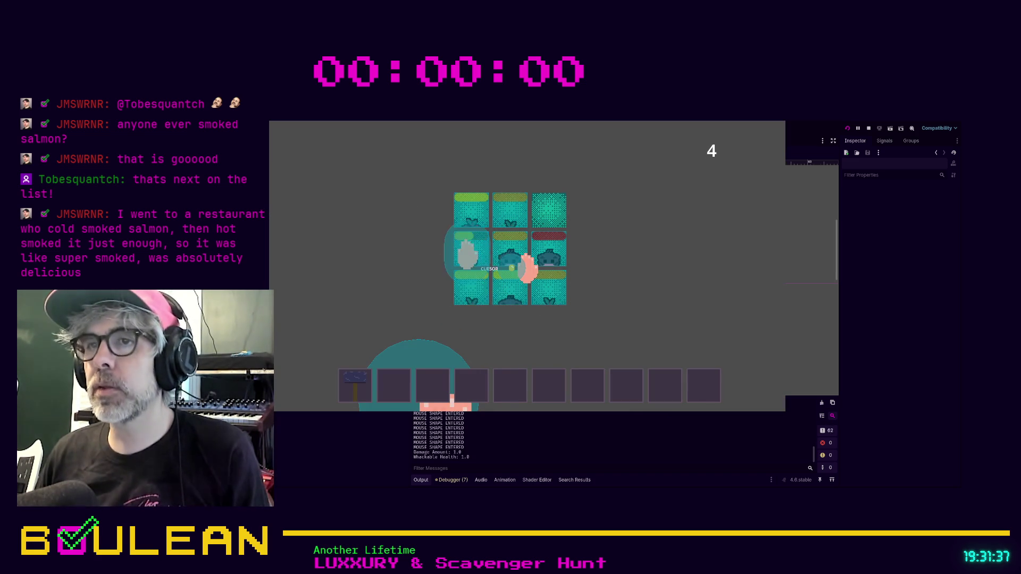
{"action": "left_click", "coordinate": [469, 246]}
{"action": "left_click", "coordinate": [469, 245]}
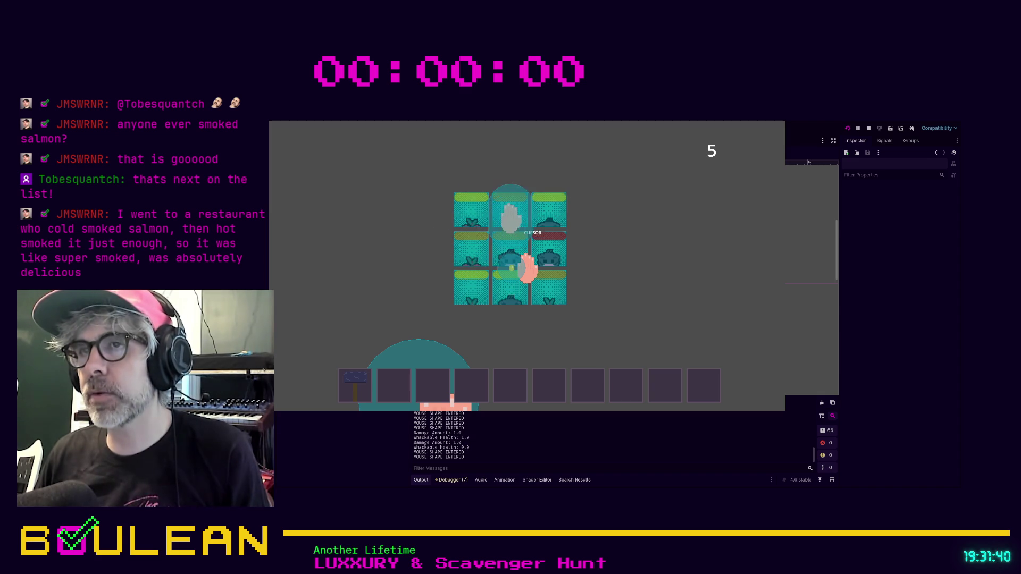
{"action": "left_click", "coordinate": [531, 233]}
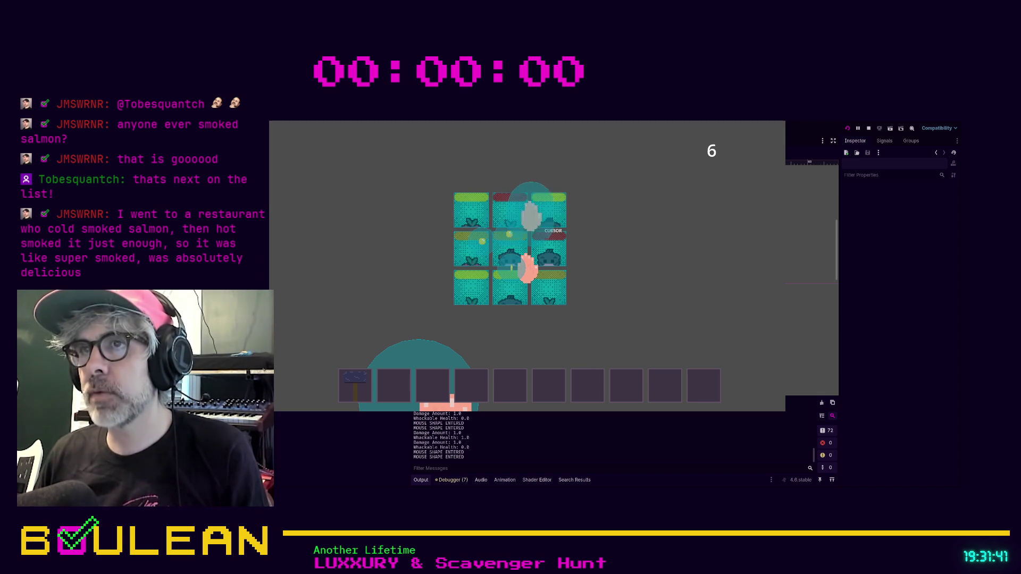
{"action": "left_click", "coordinate": [507, 285]}
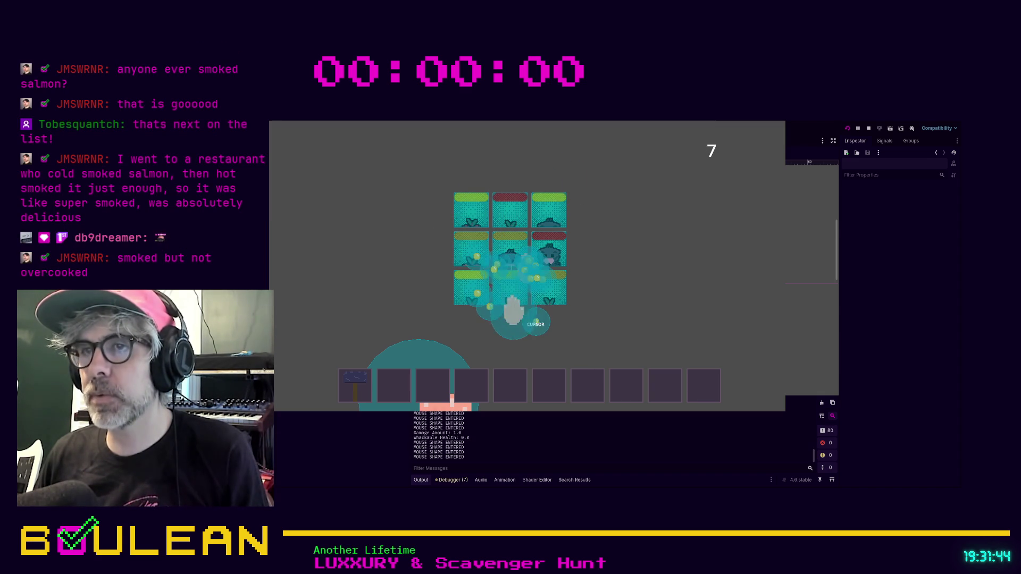
{"action": "left_click", "coordinate": [537, 248]}
{"action": "left_click", "coordinate": [537, 248]}
{"action": "left_click", "coordinate": [537, 248]}
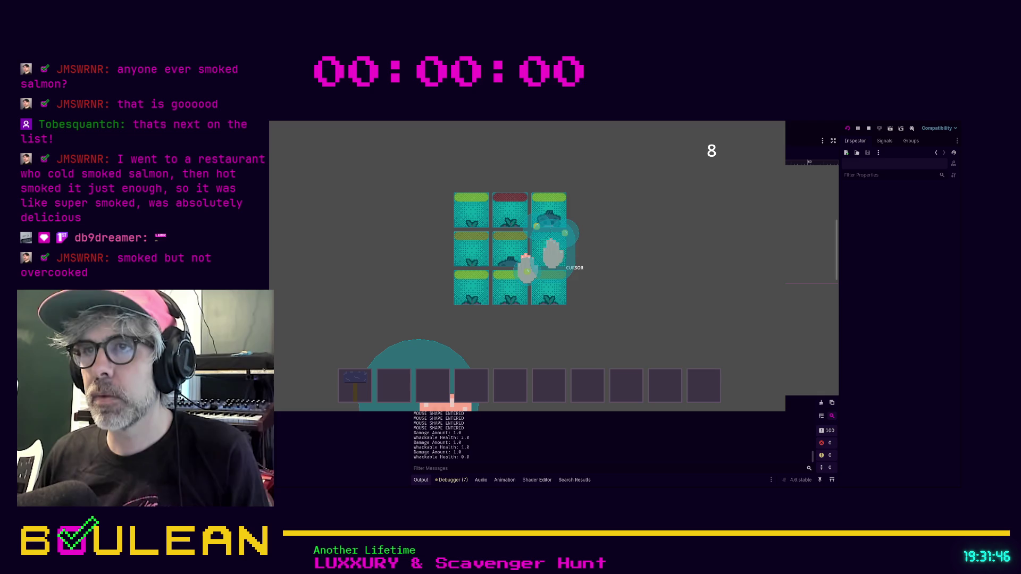
{"action": "left_click", "coordinate": [553, 212]}
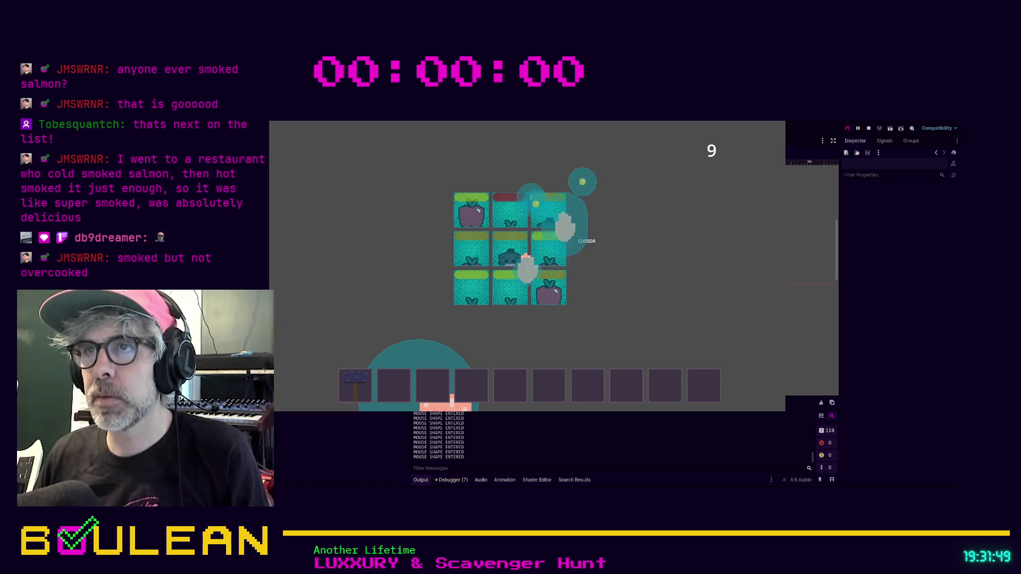
{"action": "left_click", "coordinate": [471, 216]}
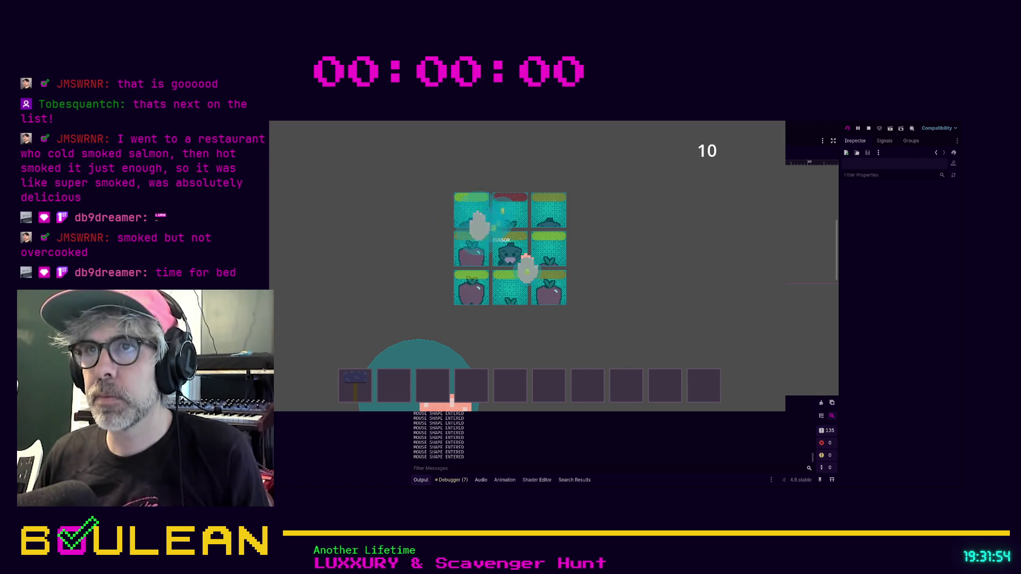
{"action": "left_click", "coordinate": [545, 292]}
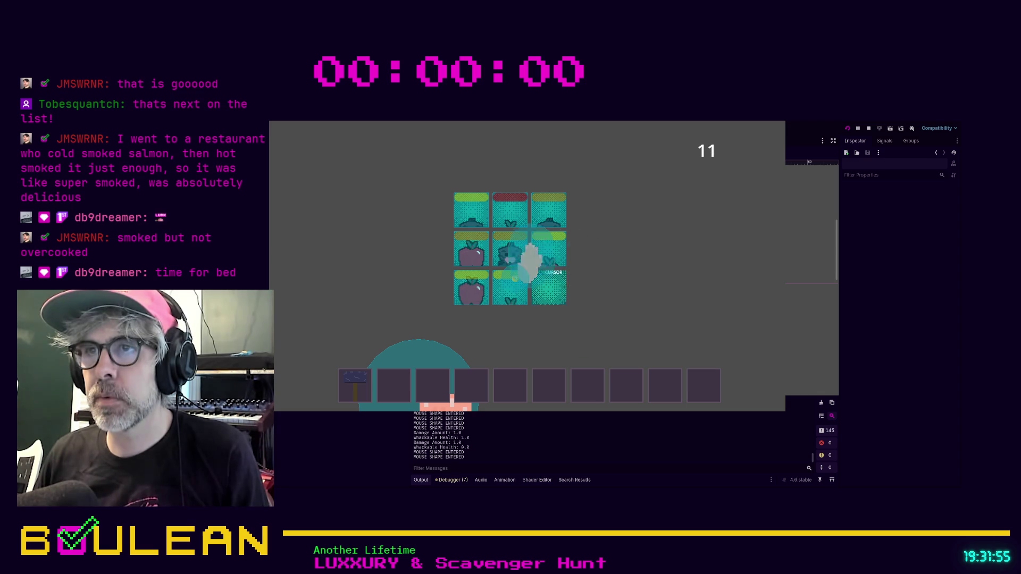
{"action": "left_click", "coordinate": [474, 292]}
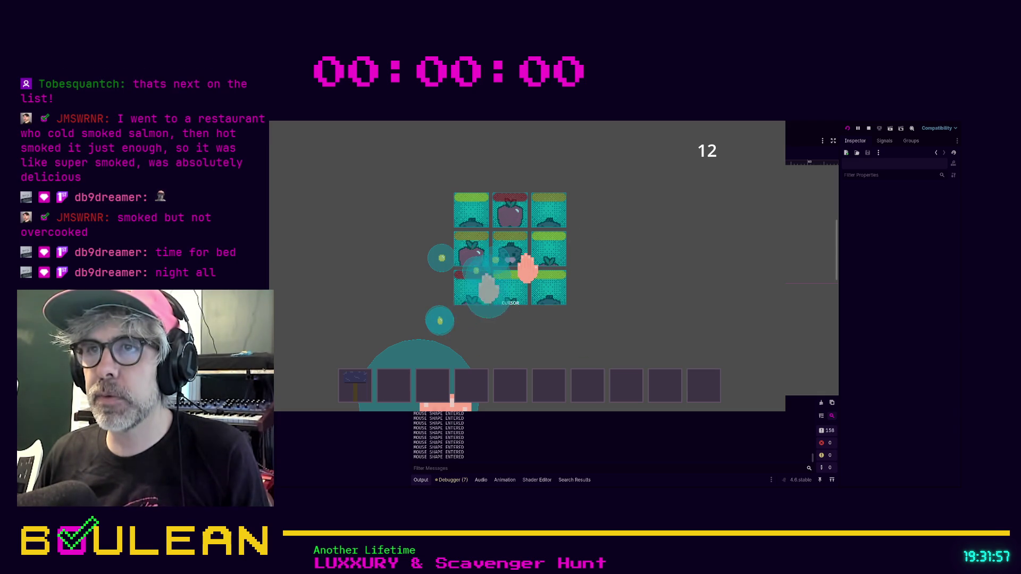
{"action": "left_click", "coordinate": [545, 256]}
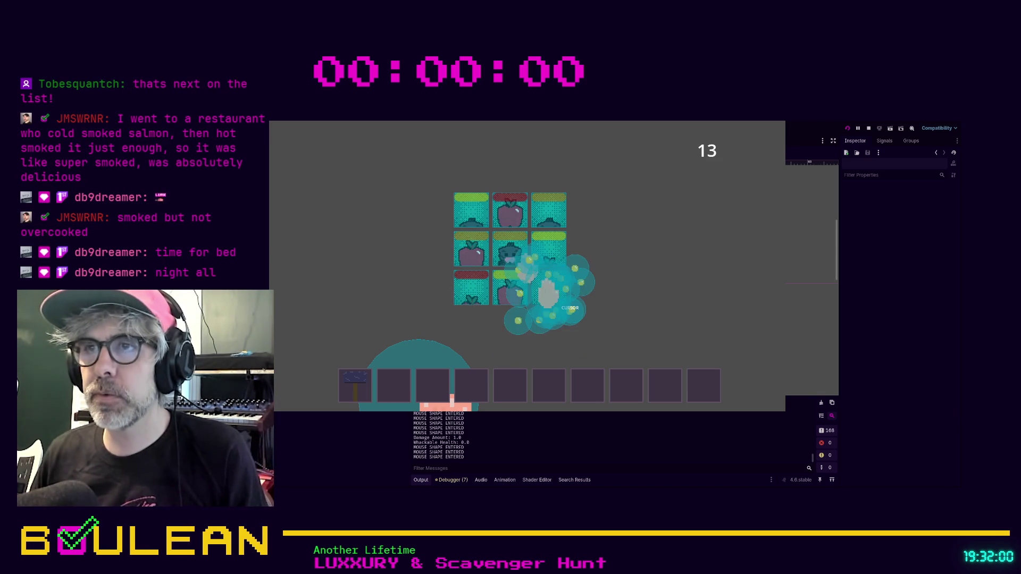
{"action": "left_click", "coordinate": [508, 288]}
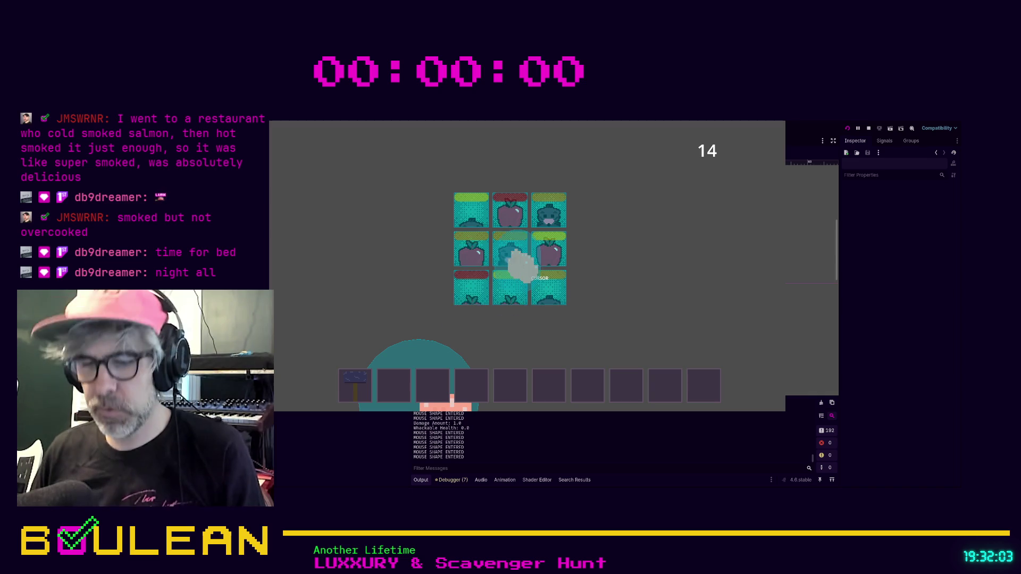
{"action": "key", "text": "F8"}
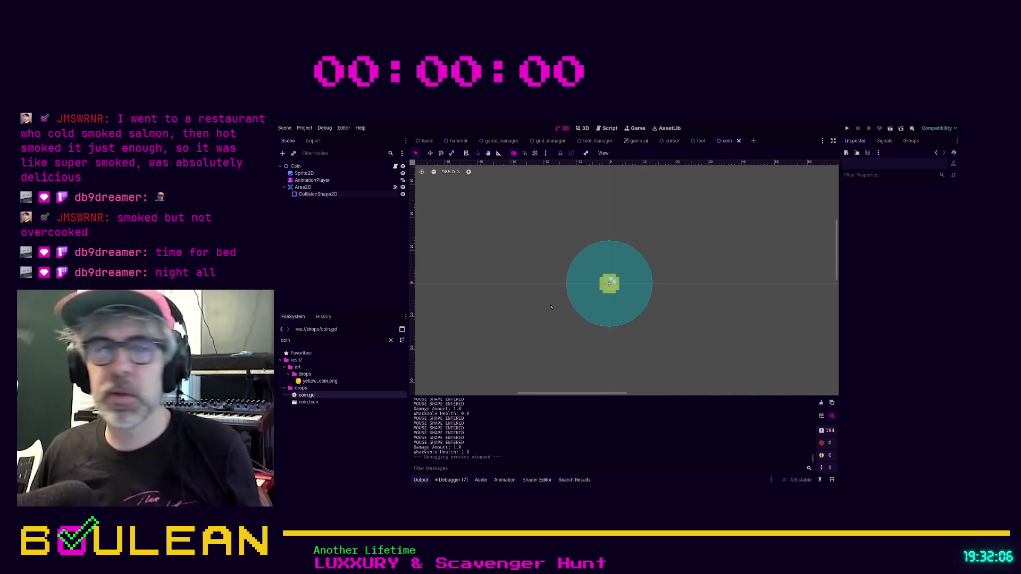